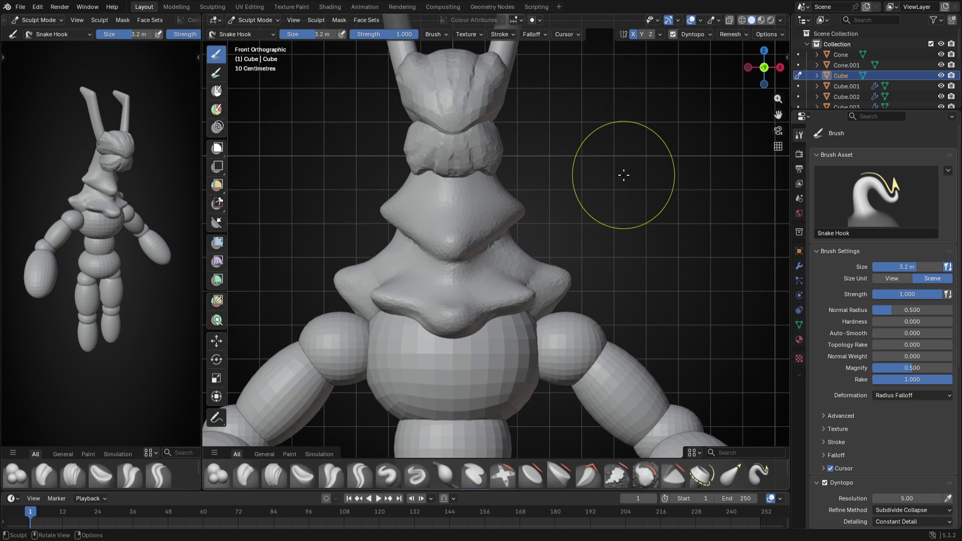
scroll(605, 184, down, 2)
scroll(556, 207, up, 2)
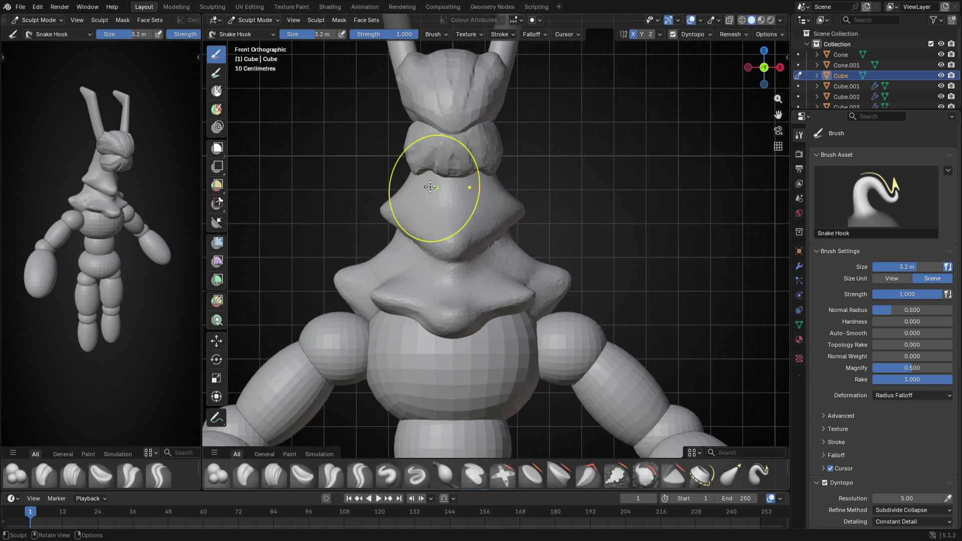
Check the sculpt from the right side view, leave Sculpt Mode and select the head cap
mouse_move(483, 186)
middle_down()
mouse_move(365, 204)
mouse_move(406, 201)
middle_up()
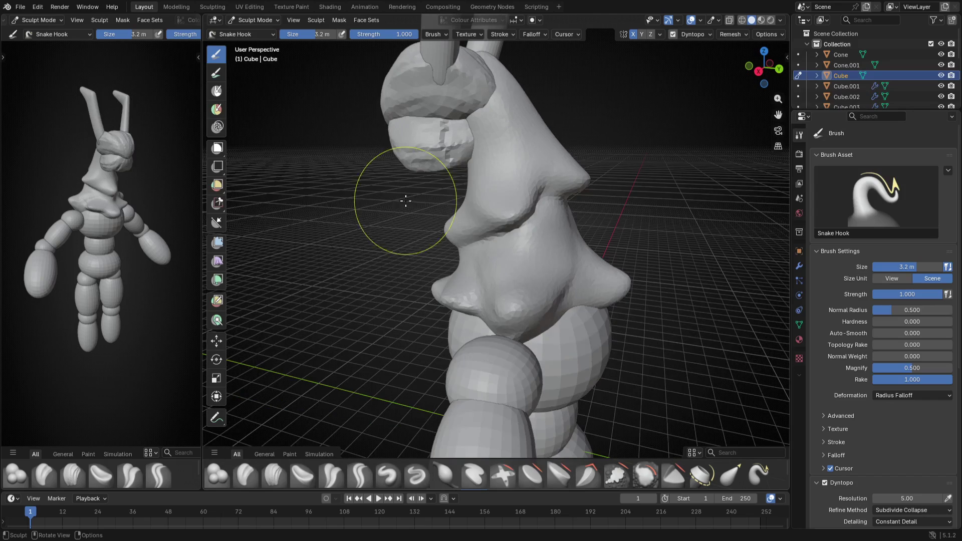
key(KP_3)
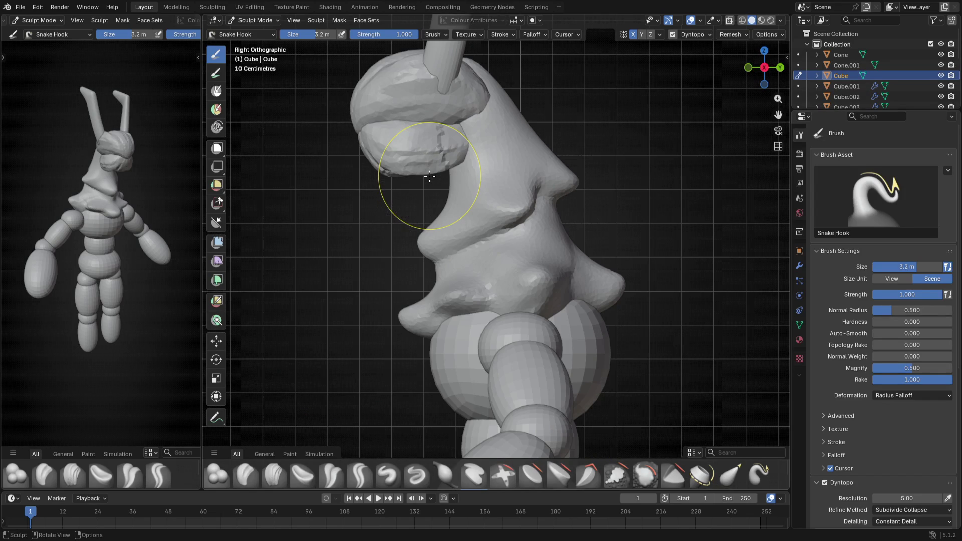
key(ctrl+Tab)
scroll(403, 205, up, 2)
scroll(402, 206, down, 2)
scroll(466, 294, down, 2)
click(467, 213)
Tilt the head cap and antenna forward and move them onto the neck in Edit Mode
shift+click(511, 167)
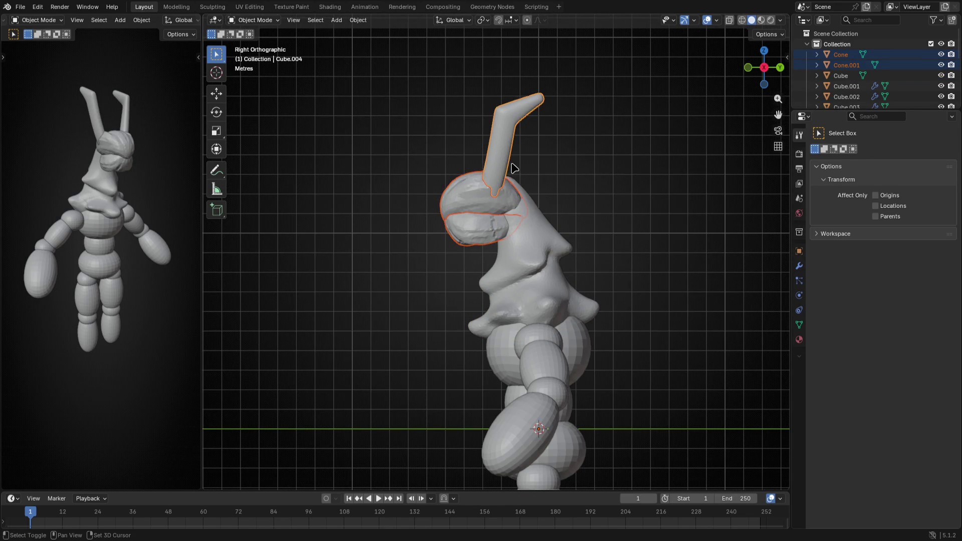
key(Tab)
key(r)
click(612, 217)
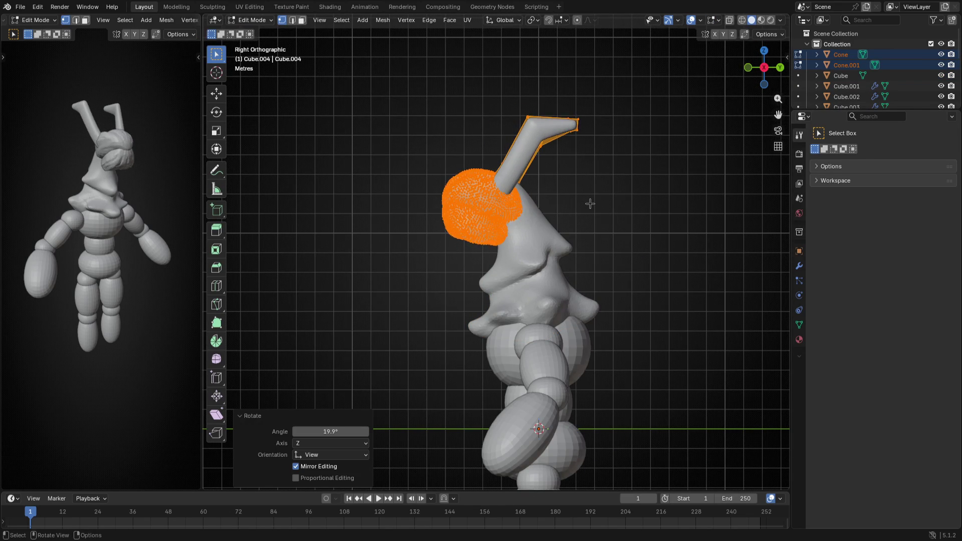
key(g)
click(579, 177)
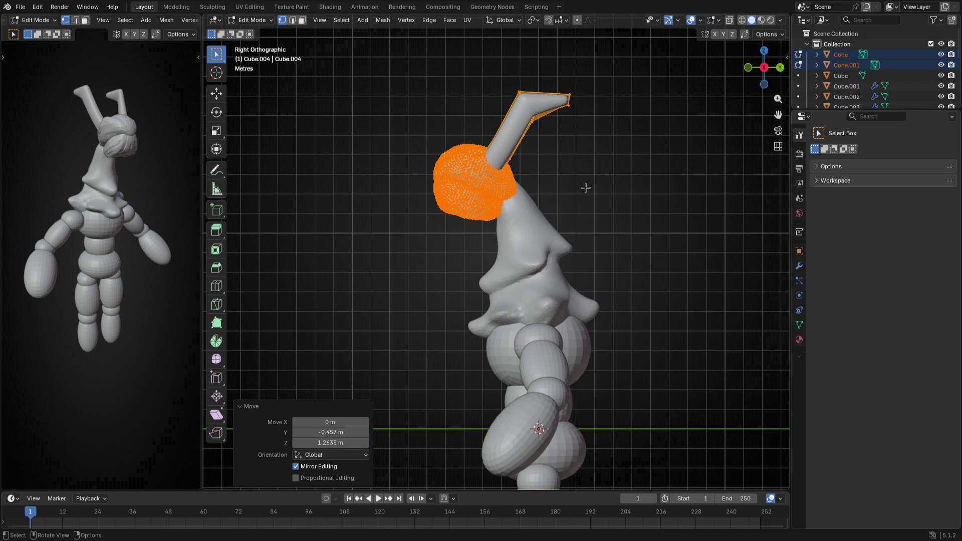
key(alt+a)
key(Tab)
key(Tab)
From the side view nudge the head and antenna up and back, then resume sculpting the body
key(Tab)
middle_drag(525, 220, 511, 221)
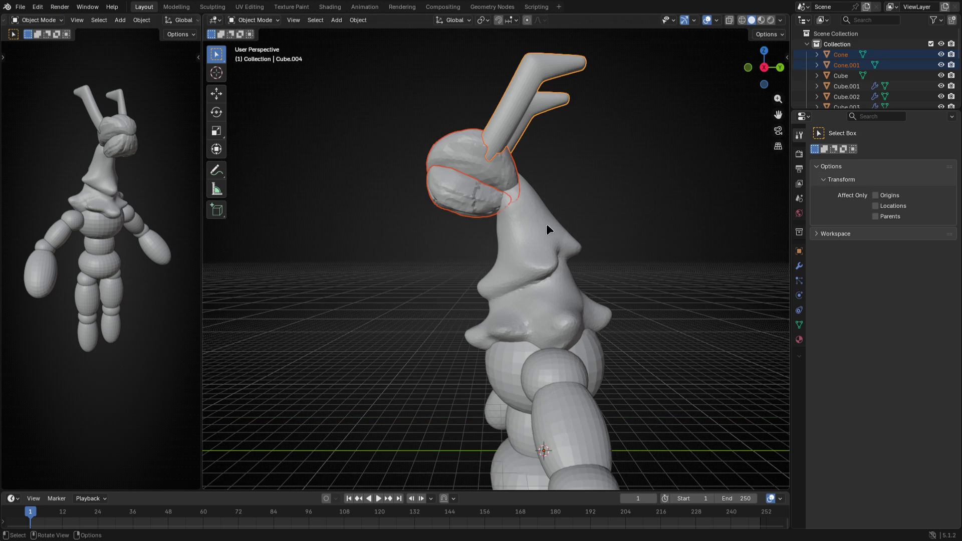
key(KP_3)
key(Tab)
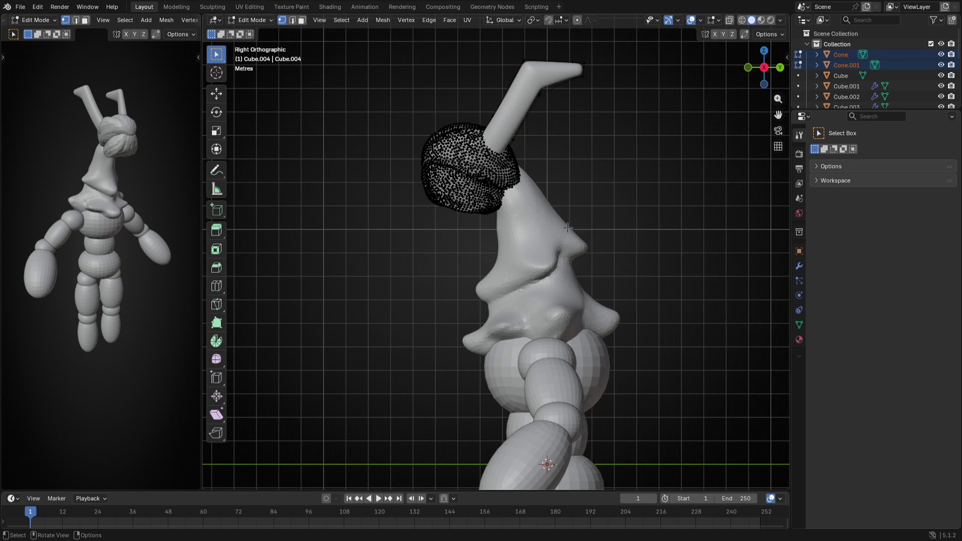
key(a)
key(g)
click(543, 214)
key(Tab)
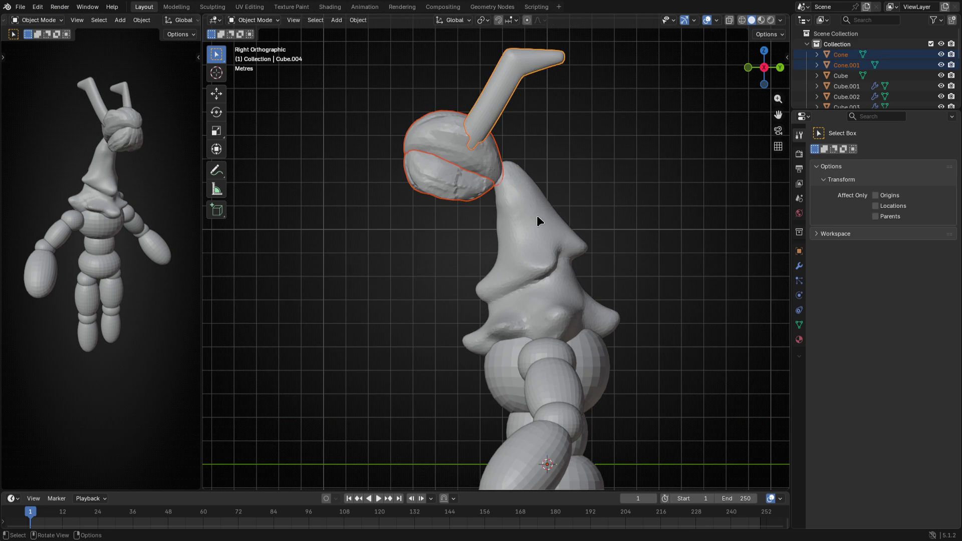
key(ctrl+Tab)
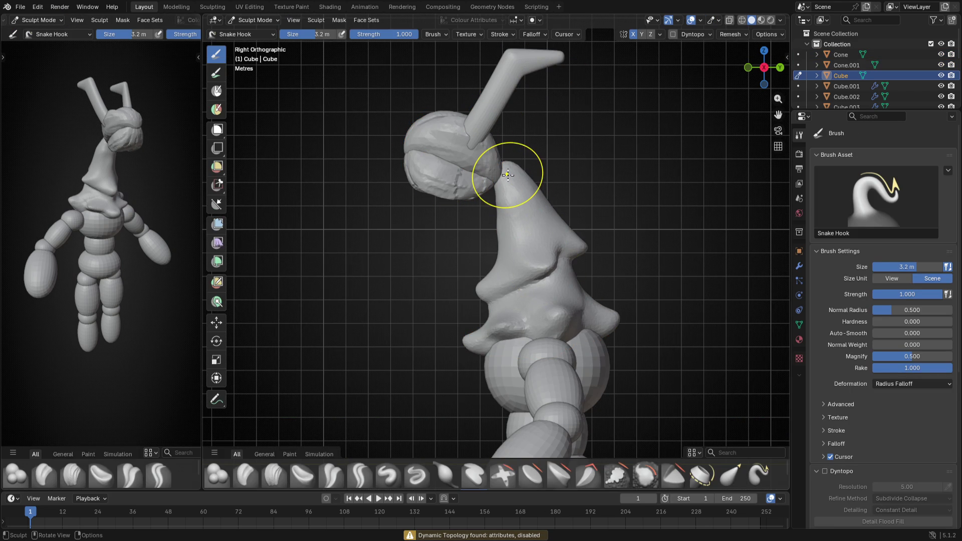
Enable dynamic topology and pull the neck up into the head with a large brush
click(824, 472)
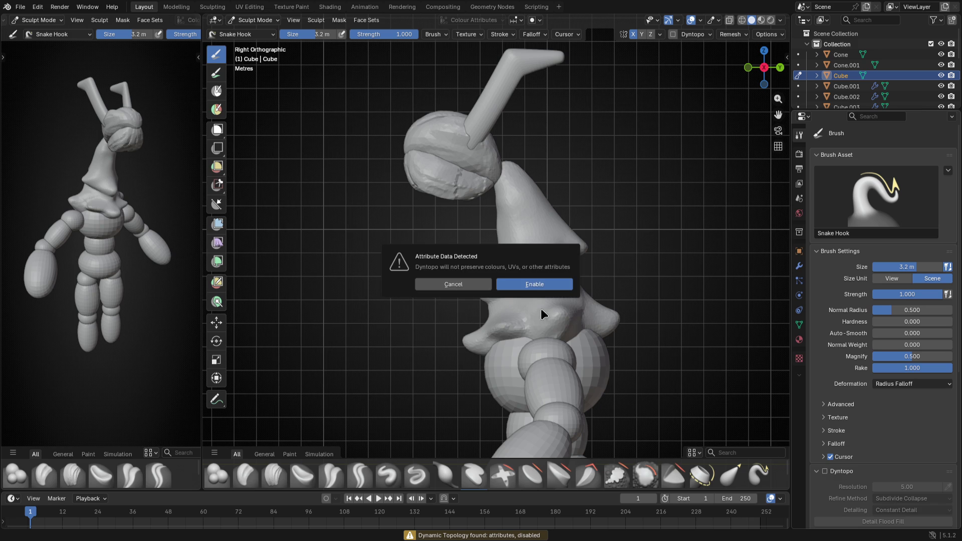
click(534, 284)
key(f)
click(526, 155)
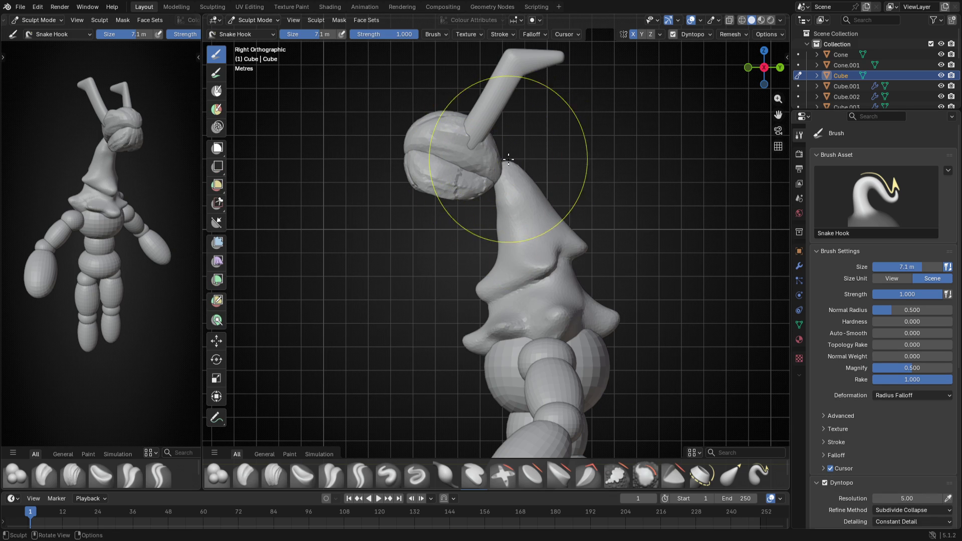
drag(509, 159, 483, 279)
mouse_move(484, 279)
middle_down()
mouse_move(407, 295)
mouse_move(462, 338)
middle_up()
Build up the neck with smaller Clay brush strokes from several angles
click(245, 474)
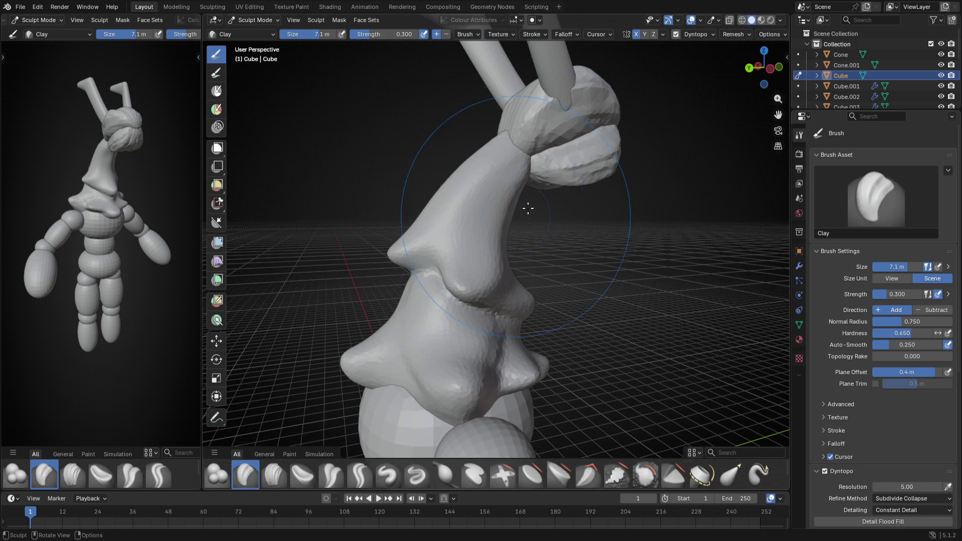
scroll(528, 207, up, 3)
scroll(554, 181, up, 2)
key(f)
click(448, 128)
key(f)
click(451, 151)
mouse_move(451, 173)
middle_down()
mouse_move(449, 217)
mouse_move(408, 204)
middle_up()
drag(408, 203, 451, 96)
drag(421, 210, 461, 129)
middle_drag(461, 129, 493, 161)
key(f)
click(457, 118)
mouse_move(448, 244)
mouse_down()
mouse_move(418, 161)
mouse_move(425, 214)
mouse_up()
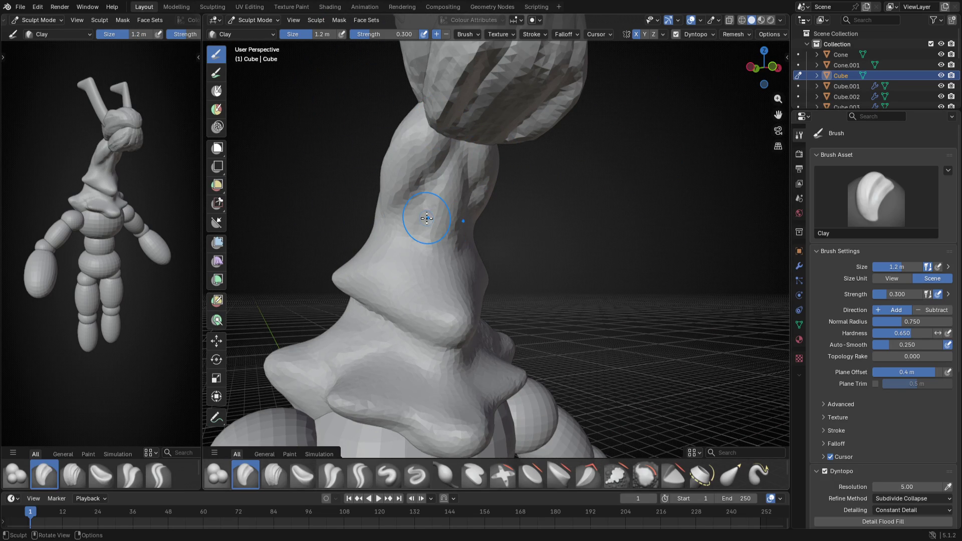
Inspect the neck with Crease Polish and Clay, then switch to Snake Hook with a larger brush in side view
click(332, 474)
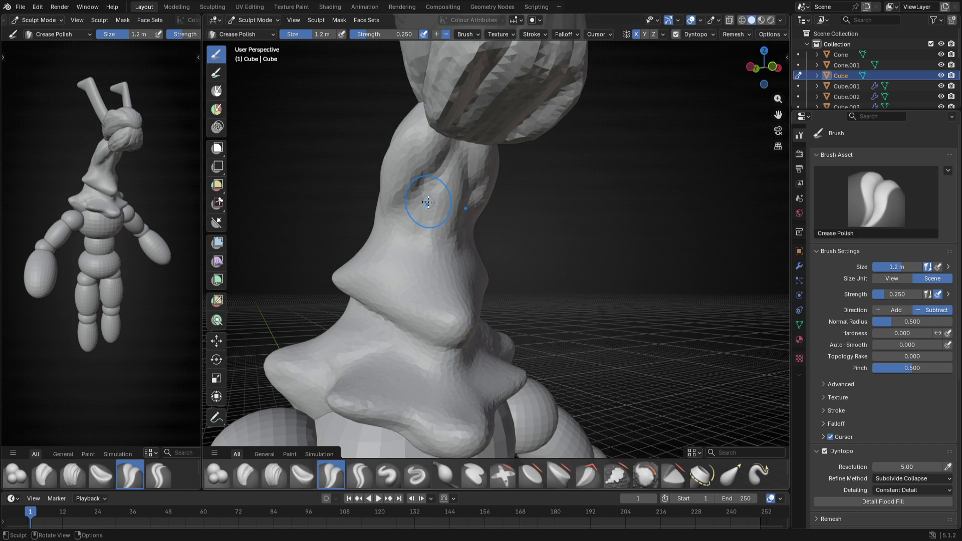
mouse_move(428, 202)
middle_down()
mouse_move(565, 252)
mouse_move(608, 243)
middle_up()
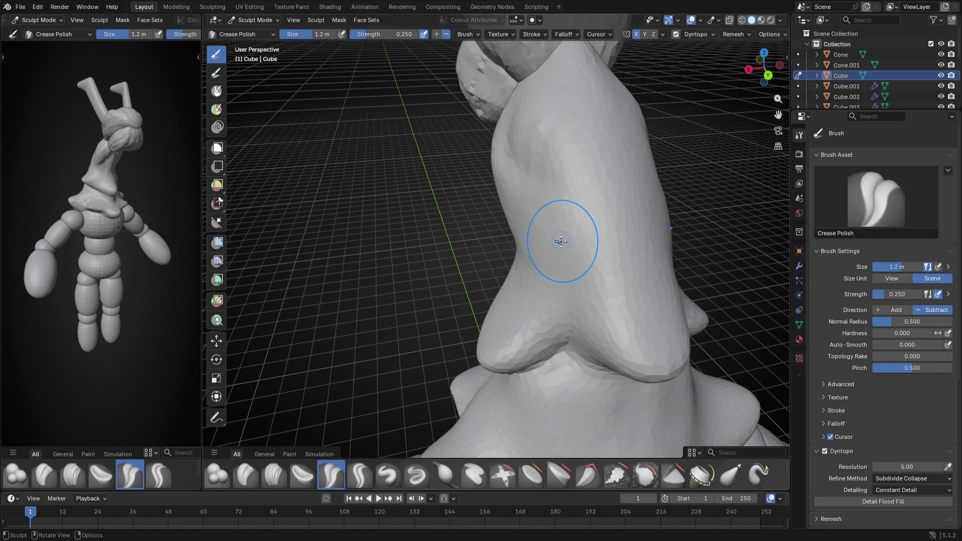
mouse_move(577, 168)
middle_down()
mouse_move(644, 128)
mouse_move(526, 263)
mouse_move(553, 154)
mouse_move(526, 168)
middle_up()
click(245, 475)
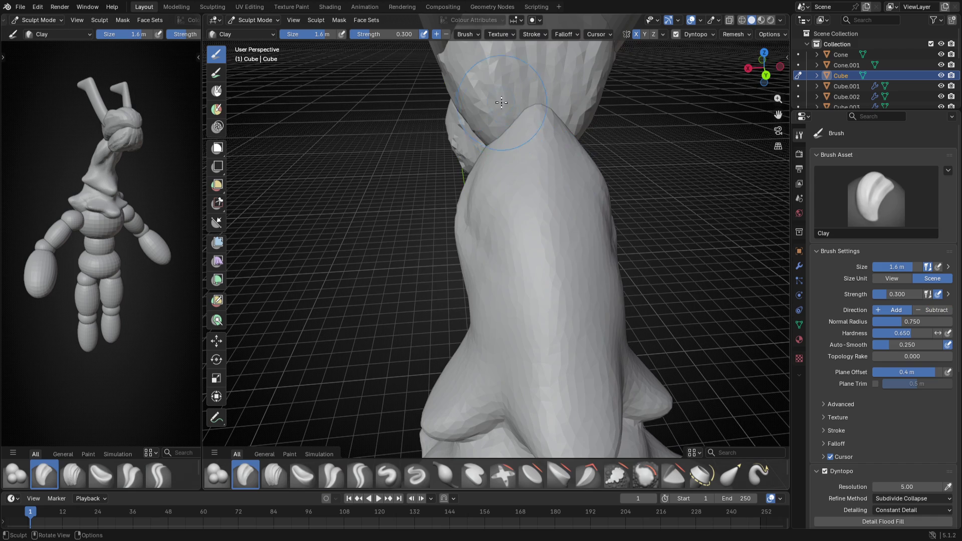
mouse_move(557, 203)
middle_down()
mouse_move(523, 149)
mouse_move(440, 113)
middle_up()
key(KP_3)
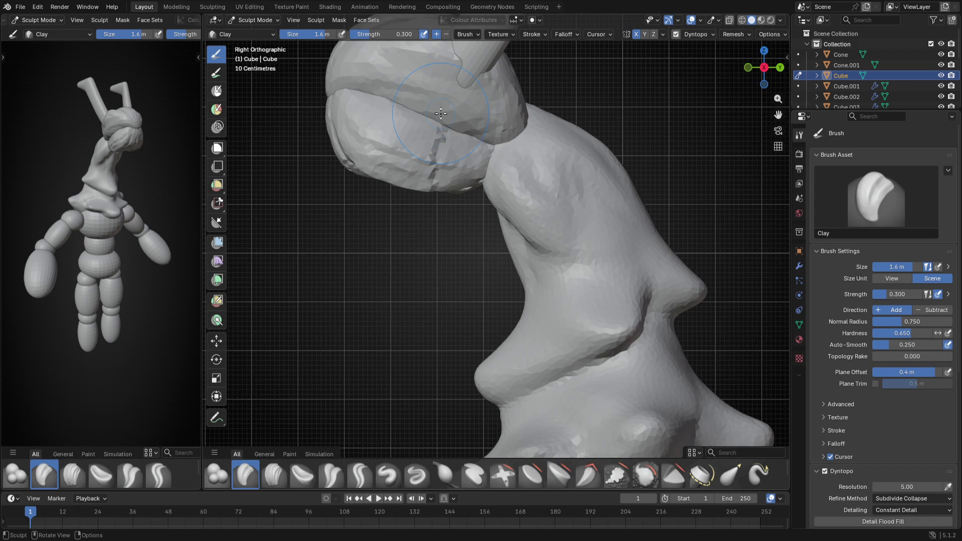
shift+middle_drag(441, 114, 472, 221)
key(k)
key(f)
click(472, 251)
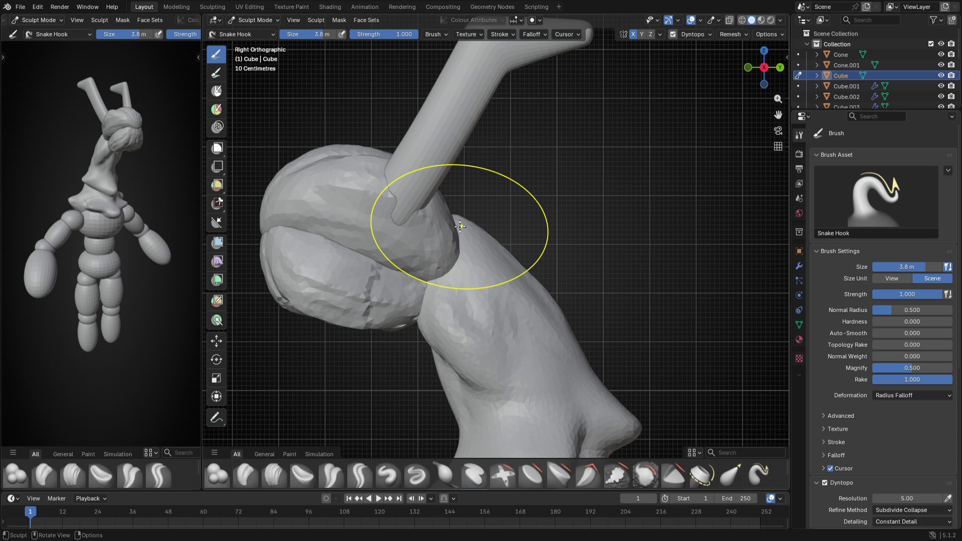
Pull the mesh below the cap downward and round out the neck contour in perspective
middle_drag(460, 226, 630, 189)
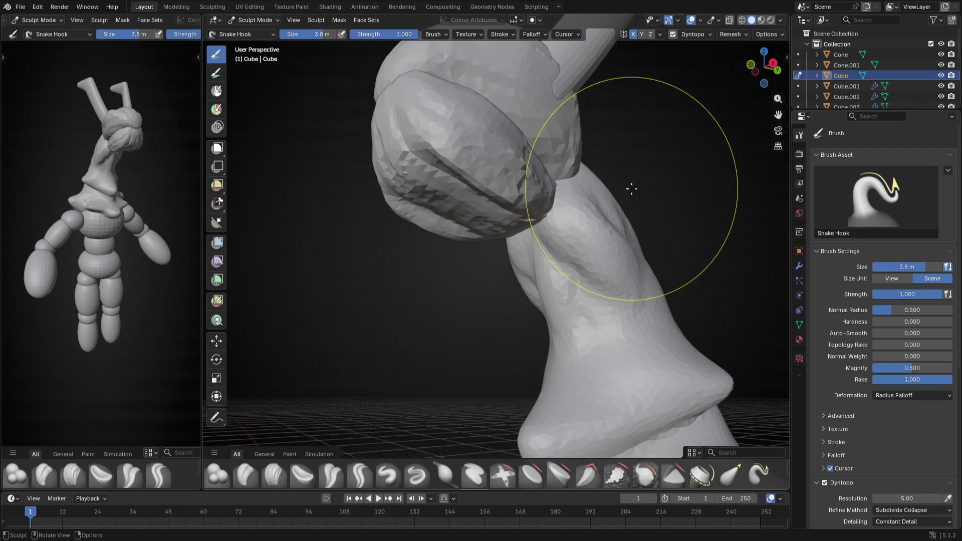
middle_drag(630, 188, 537, 268)
key(f)
click(545, 224)
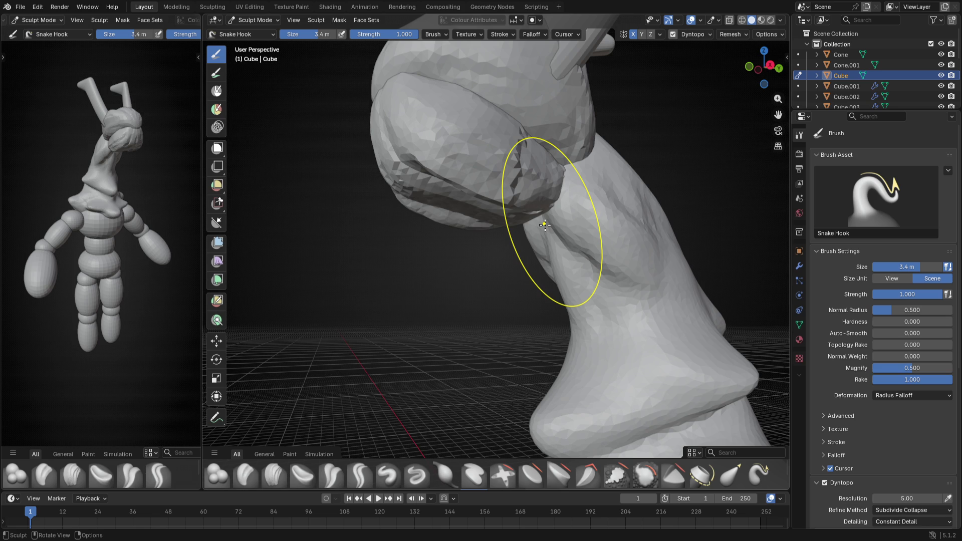
key(f)
click(547, 215)
drag(547, 216, 537, 296)
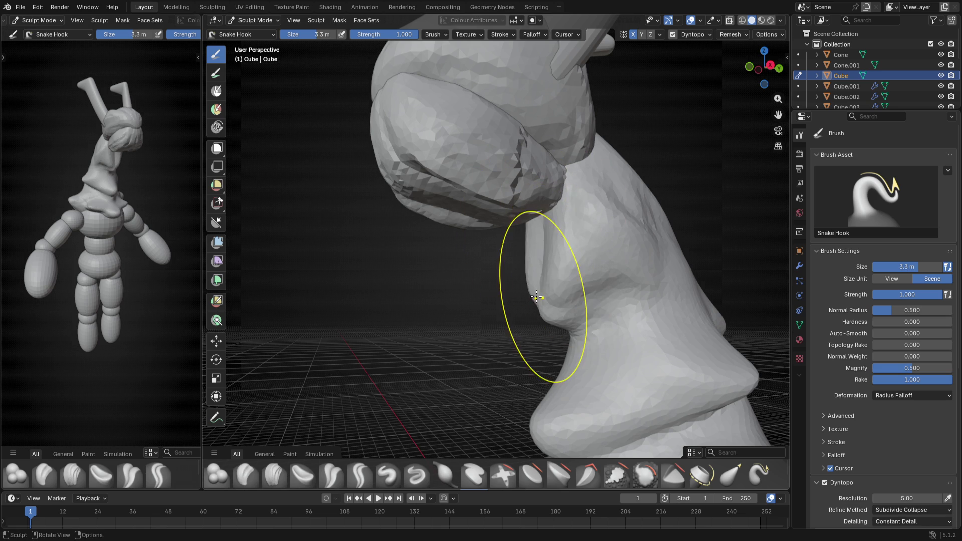
drag(558, 215, 548, 323)
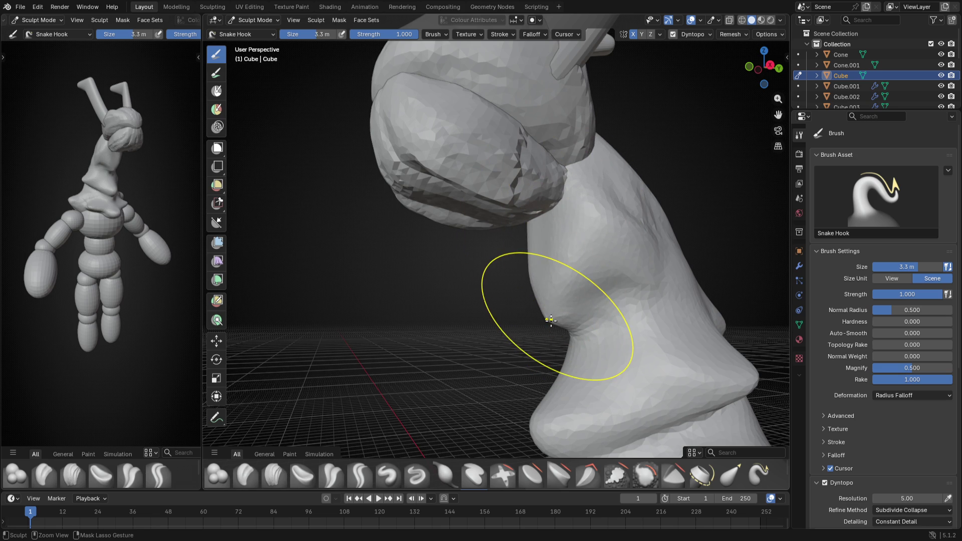
From the side view reshape the neck contour below the cap, undoing an unwanted bump
key(ctrl+KP_3)
key(f)
click(441, 300)
drag(407, 301, 451, 279)
key(ctrl+z)
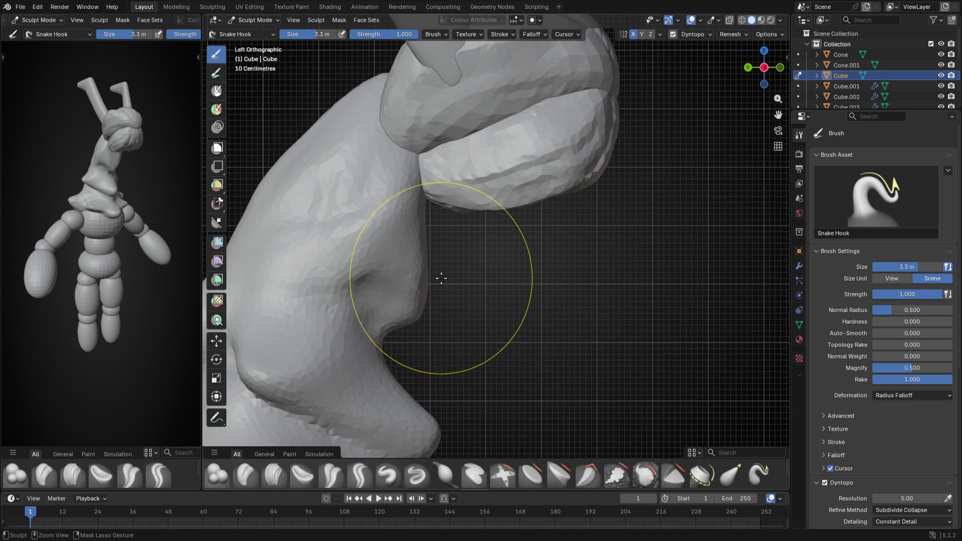
key(f)
click(422, 301)
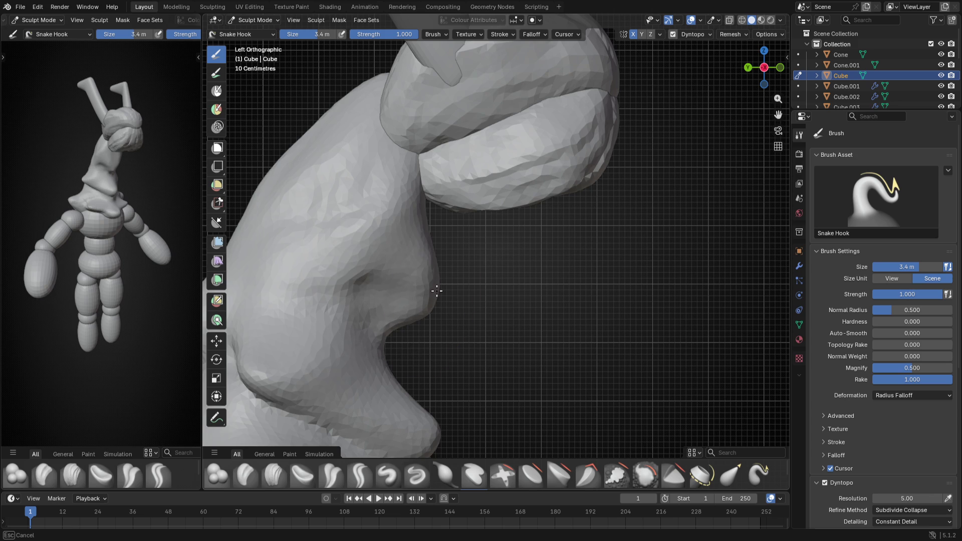
key(f)
click(432, 301)
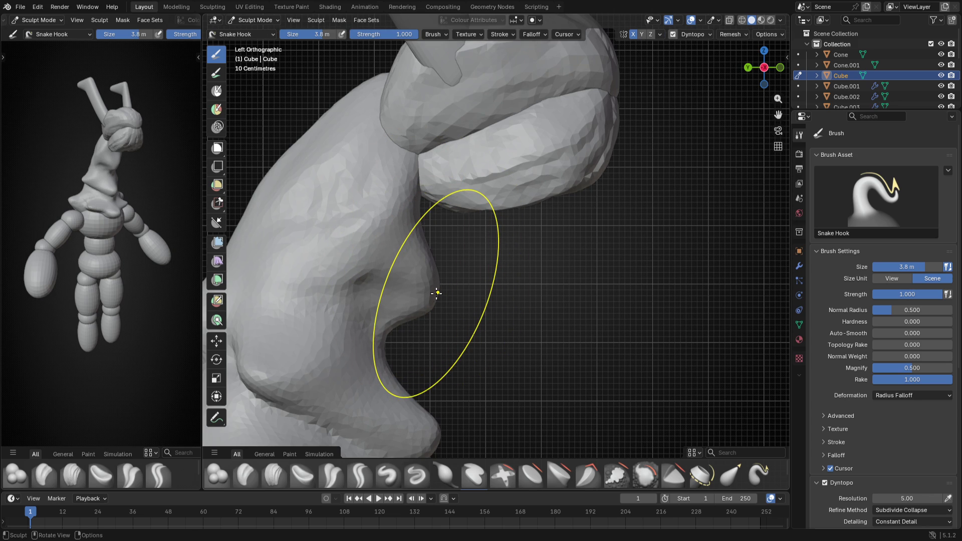
drag(437, 293, 426, 270)
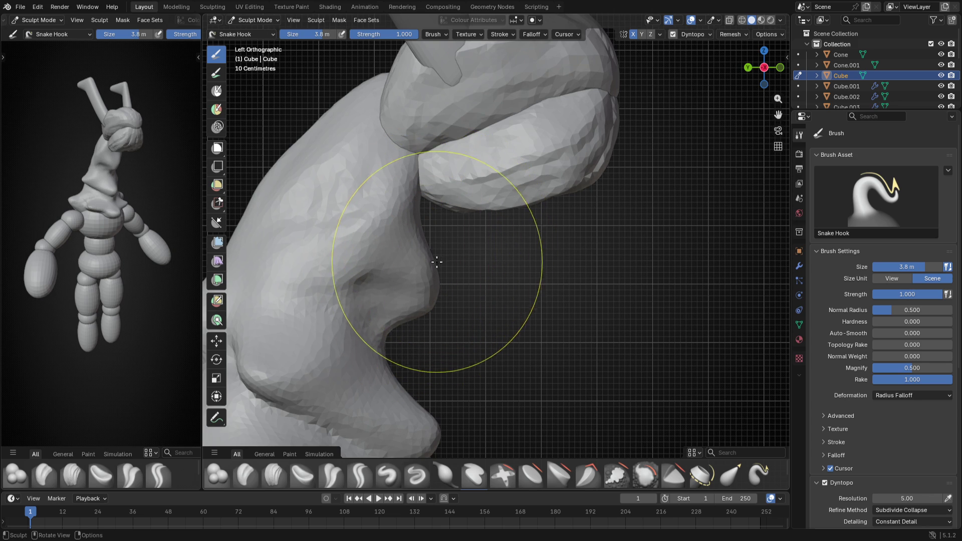
Bulge the neck contour outward with a smaller Snake Hook brush
middle_drag(425, 270, 389, 262)
key(f)
click(417, 180)
drag(416, 181, 462, 161)
key(ctrl+z)
key(f)
click(404, 208)
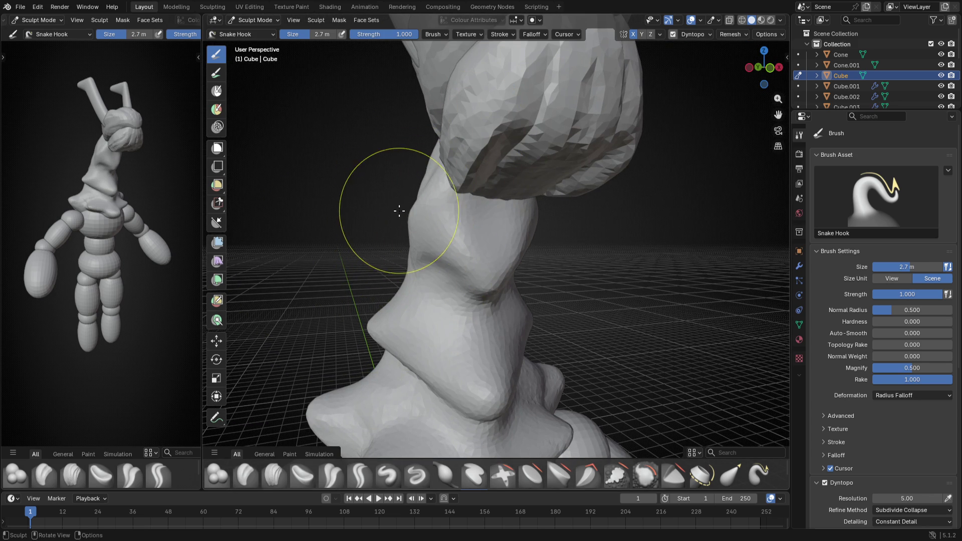
drag(404, 208, 397, 238)
Smooth out the crease along the neck and switch to the Blob brush
mouse_move(397, 238)
middle_down()
mouse_move(575, 242)
mouse_move(554, 197)
middle_up()
scroll(354, 291, up, 3)
drag(554, 198, 574, 203)
middle_drag(574, 202, 488, 173)
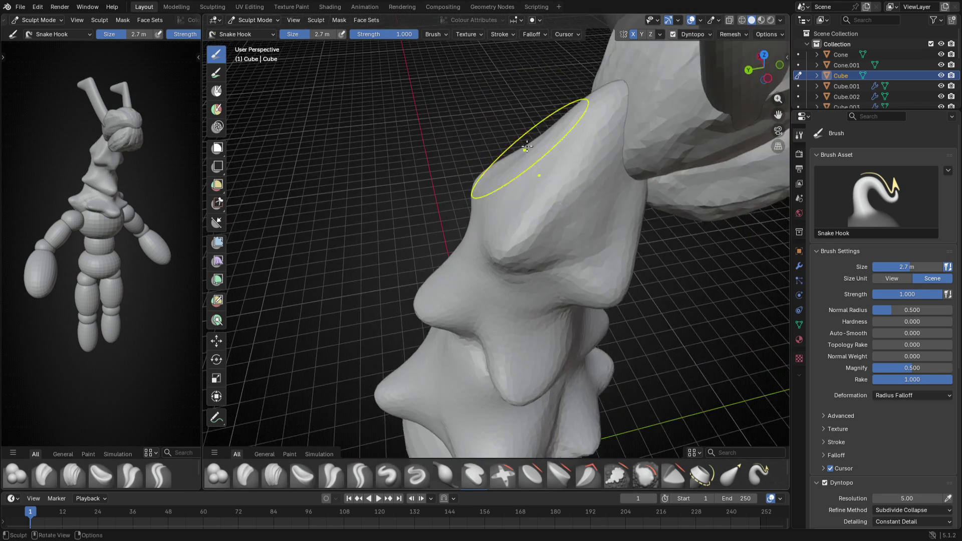
mouse_move(489, 173)
mouse_down()
mouse_move(477, 235)
mouse_move(516, 193)
mouse_move(474, 223)
mouse_up()
click(218, 474)
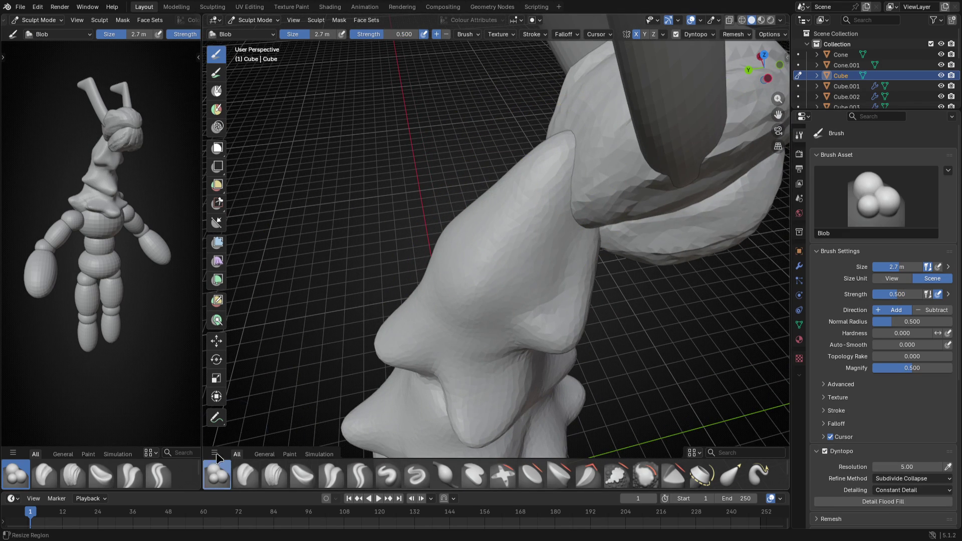
Enlarge the Blob brush and add volume to the pointed ridge below the cap
key(f)
click(498, 236)
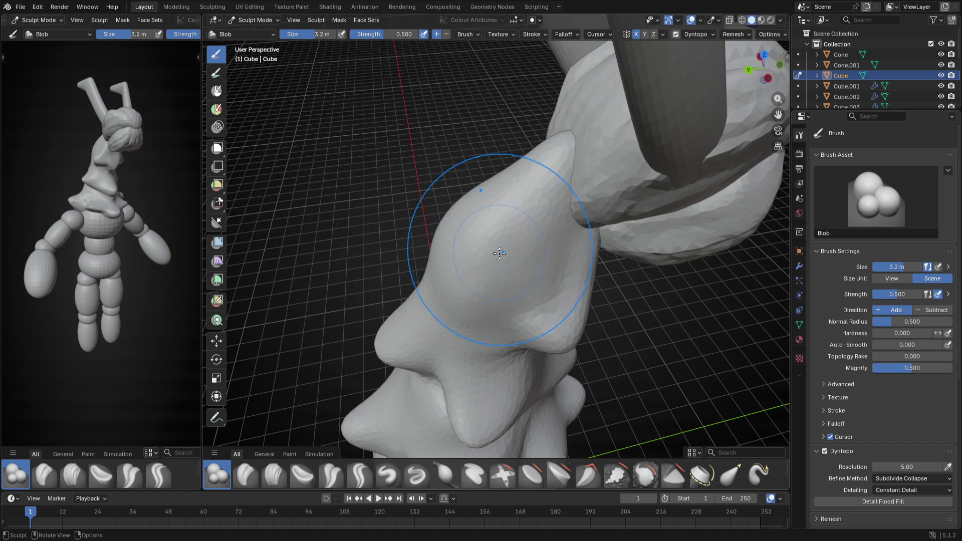
middle_drag(481, 248, 498, 236)
key(f)
click(516, 279)
mouse_move(516, 278)
middle_down()
mouse_move(553, 104)
mouse_move(494, 247)
mouse_move(496, 195)
mouse_move(573, 208)
mouse_move(474, 178)
mouse_move(426, 268)
mouse_move(483, 181)
mouse_move(483, 258)
mouse_move(489, 192)
mouse_move(438, 192)
middle_up()
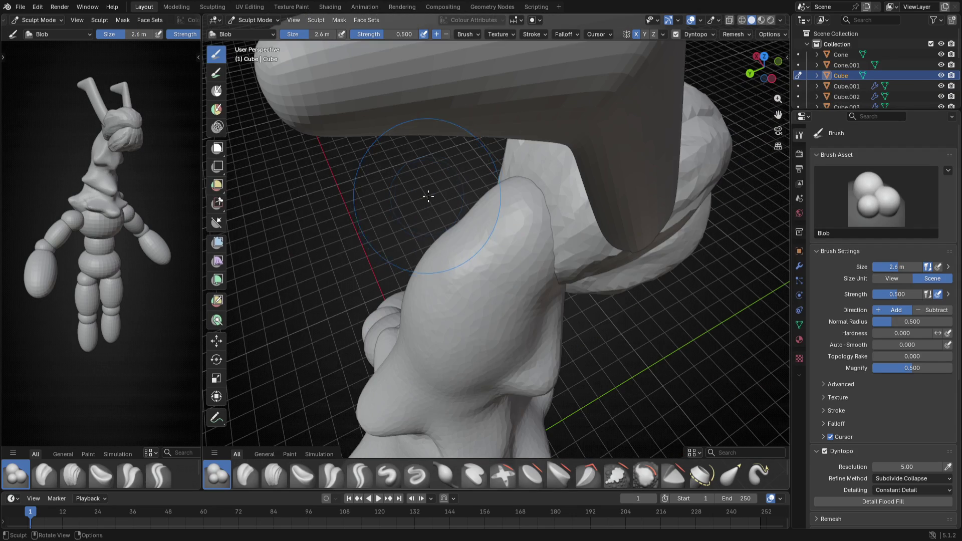
key(f)
click(445, 228)
middle_drag(445, 228, 473, 203)
drag(473, 204, 567, 121)
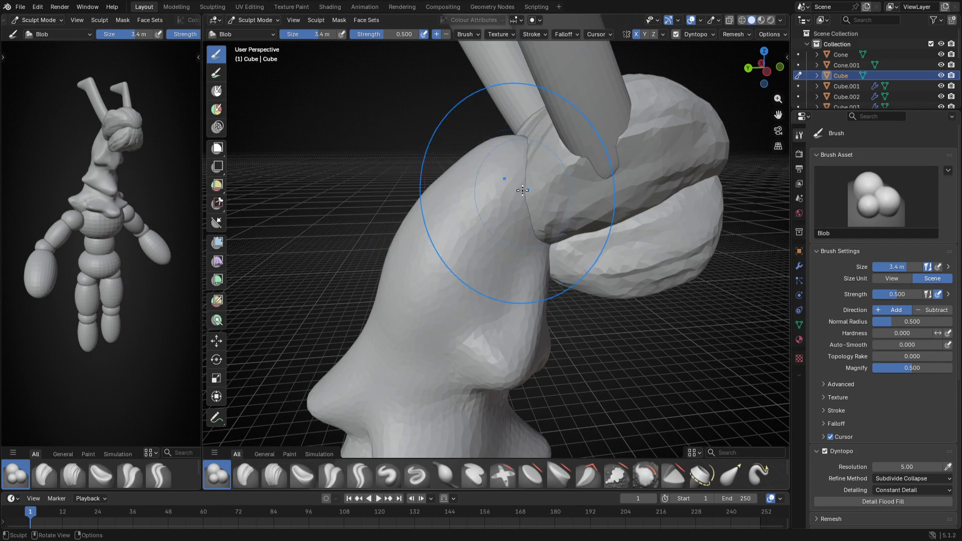
With the brush at 5.1 m, bulge and build up the neck just below the head
middle_drag(568, 121, 418, 251)
key(KP_1)
shift+scroll(413, 251, down, 3)
key(f)
click(444, 256)
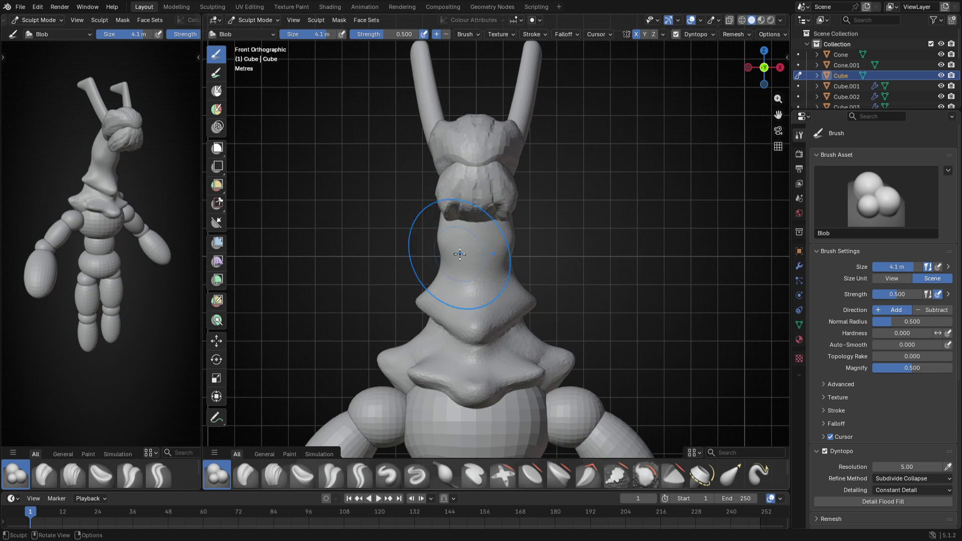
middle_drag(451, 256, 496, 223)
drag(497, 222, 501, 299)
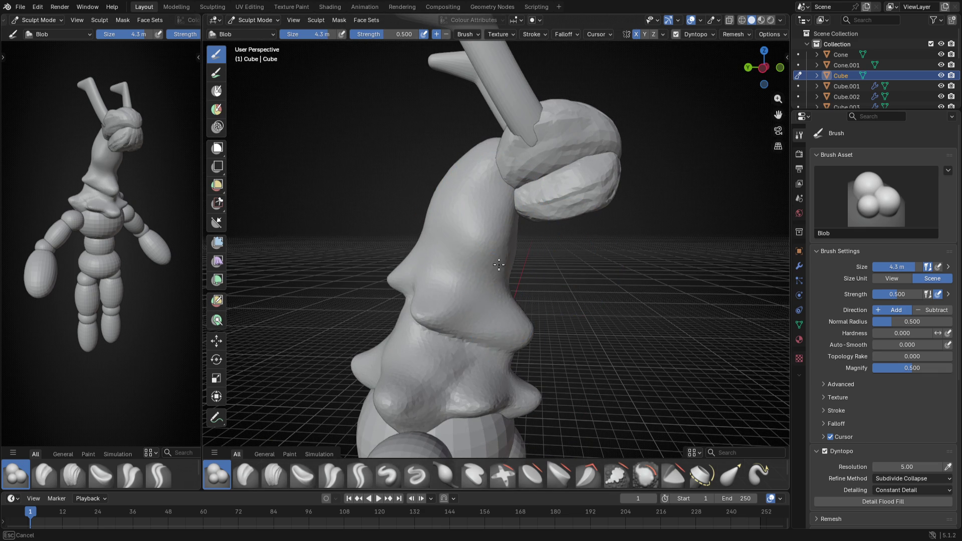
key(f)
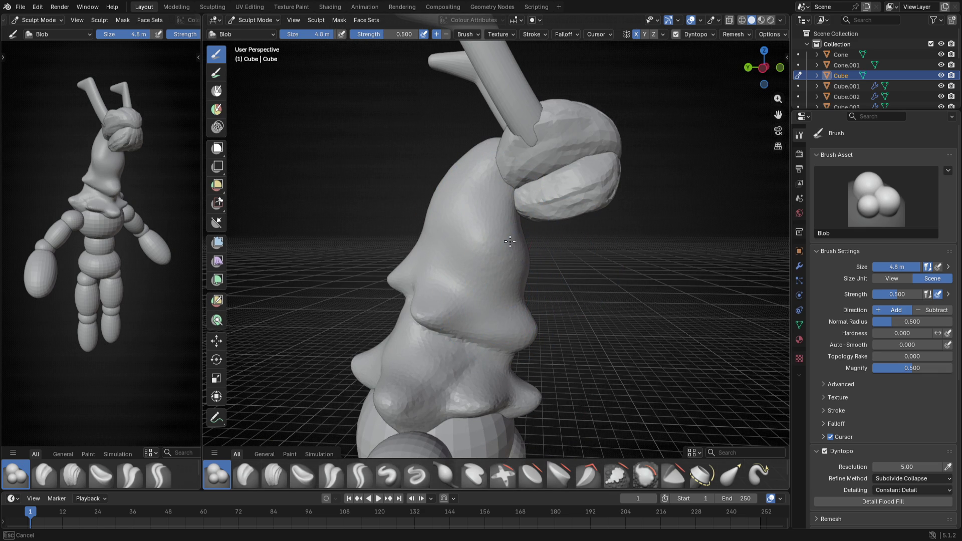
click(494, 237)
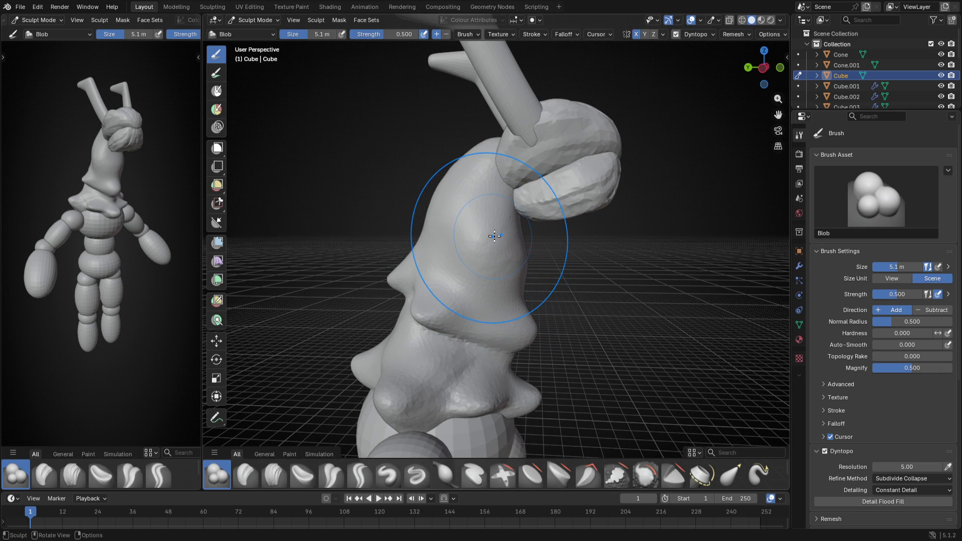
drag(493, 236, 510, 243)
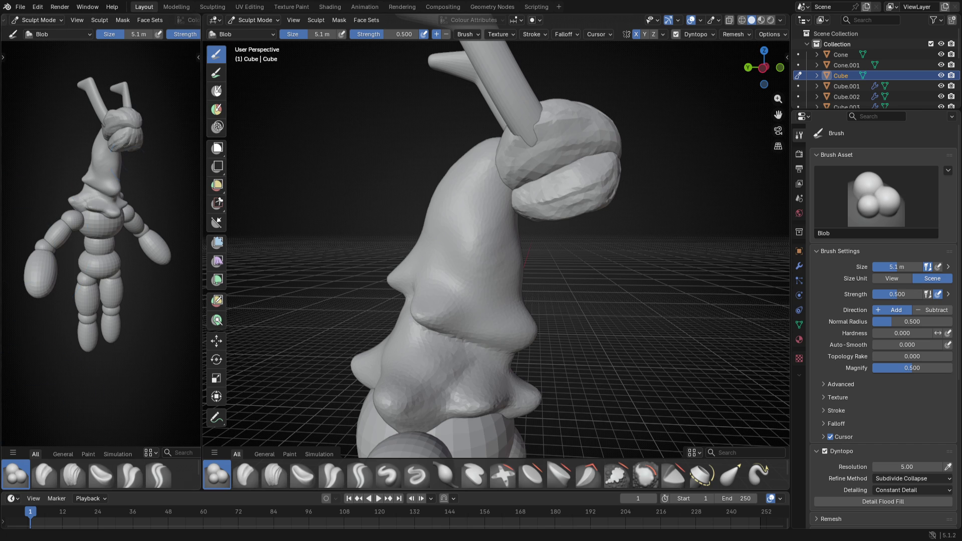
View the creature from the front and switch to the Snake Hook brush
middle_drag(414, 200, 501, 271)
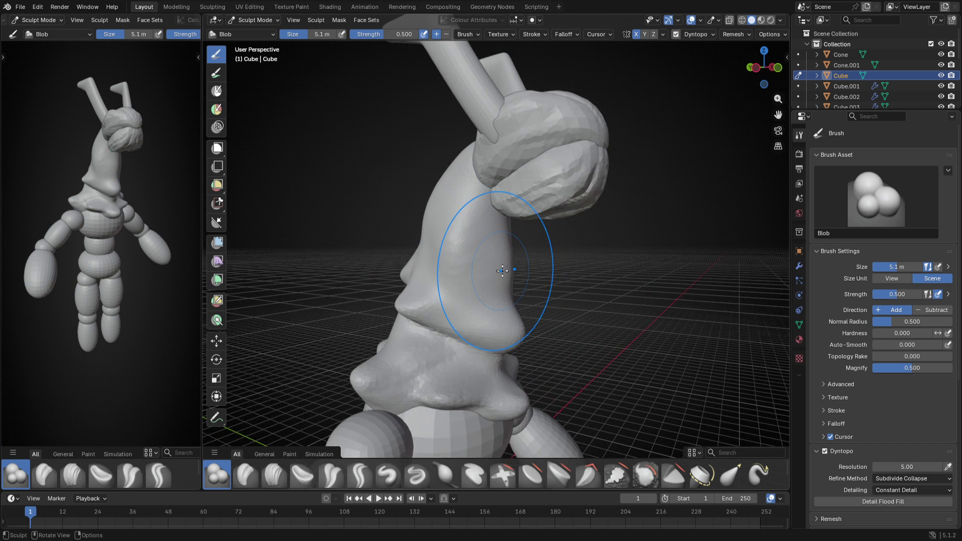
key(KP_1)
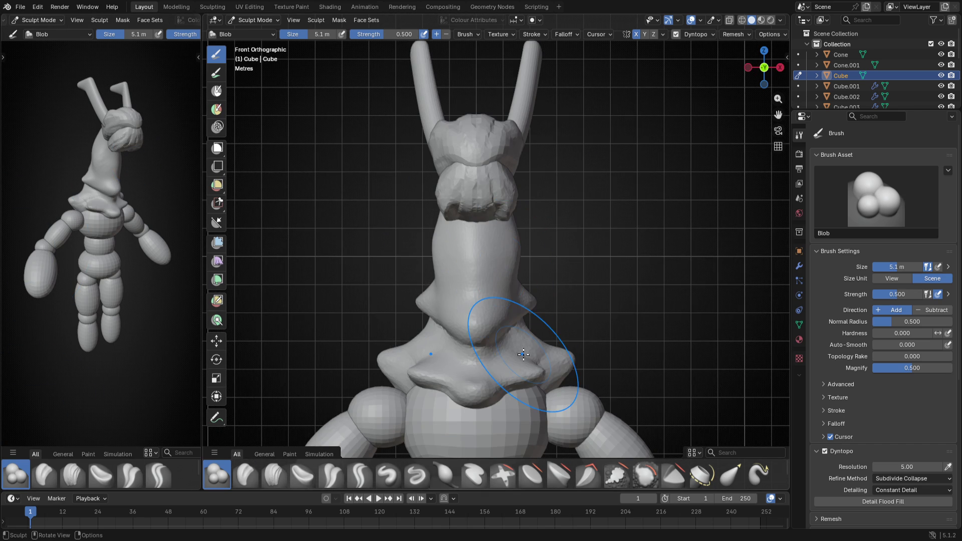
key(k)
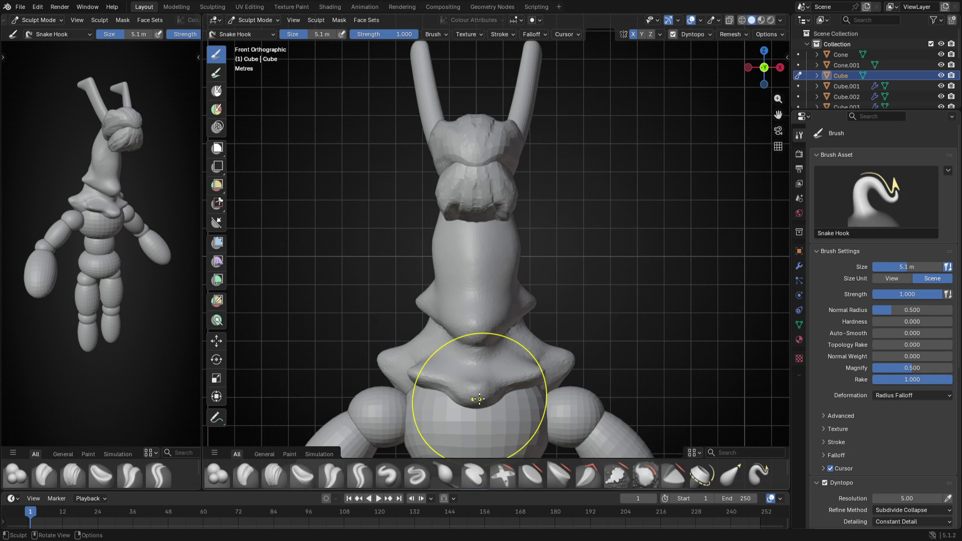
Stretch the collar's front point down onto the chest
shift+middle_drag(443, 376, 474, 303)
key(f)
click(473, 302)
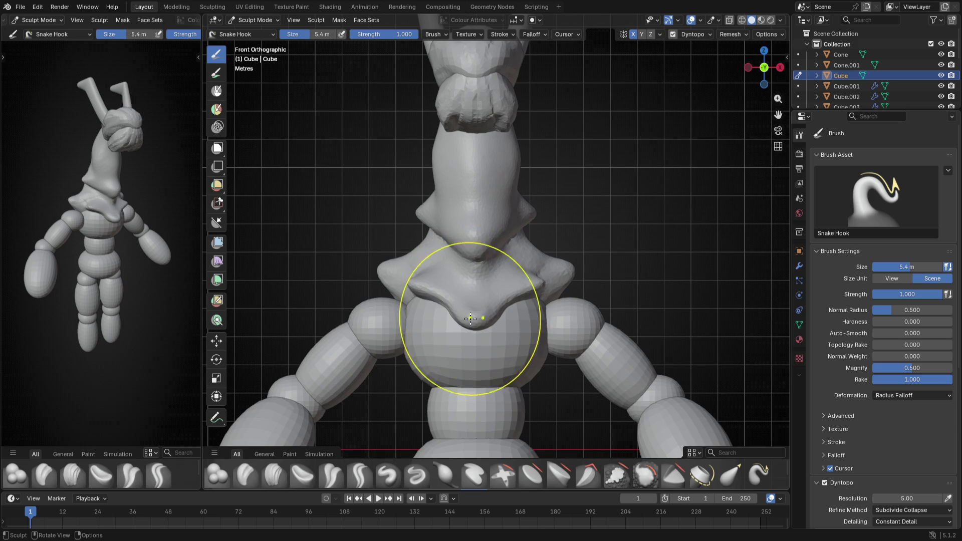
drag(474, 301, 480, 223)
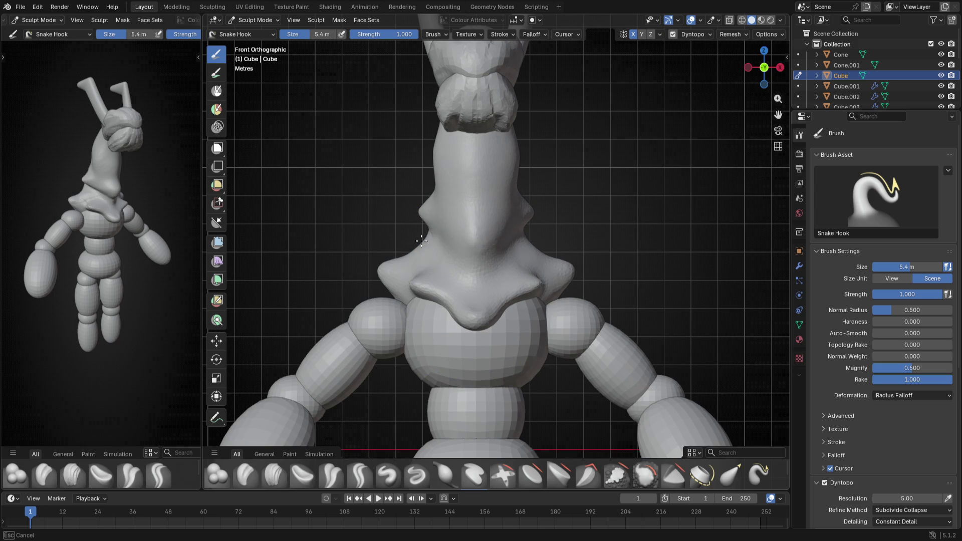
In right orthographic view reshape the neck's side edge with a smaller brush
middle_drag(496, 203, 452, 205)
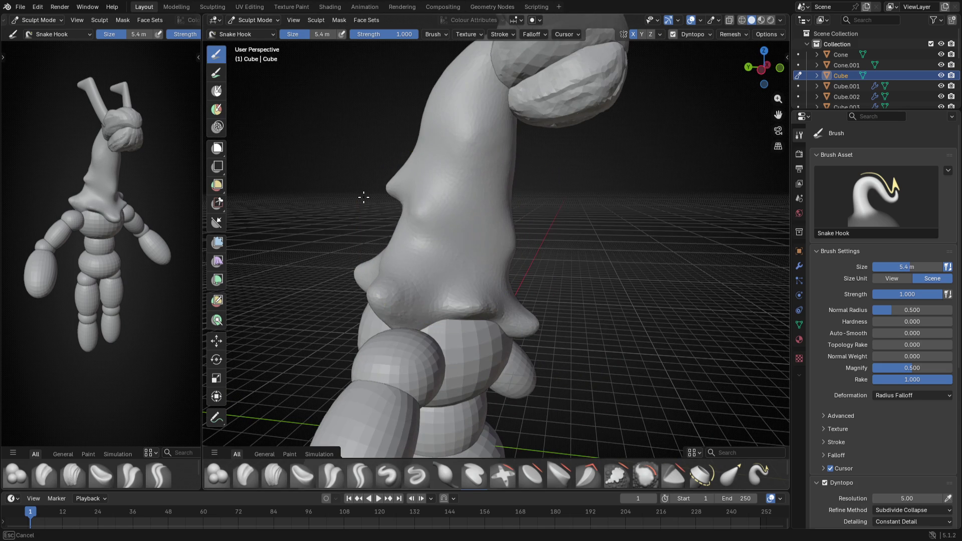
middle_drag(535, 200, 559, 215)
mouse_move(537, 181)
middle_down()
mouse_move(584, 221)
mouse_move(563, 236)
mouse_move(369, 172)
mouse_move(358, 210)
middle_up()
key(KP_5)
key(KP_3)
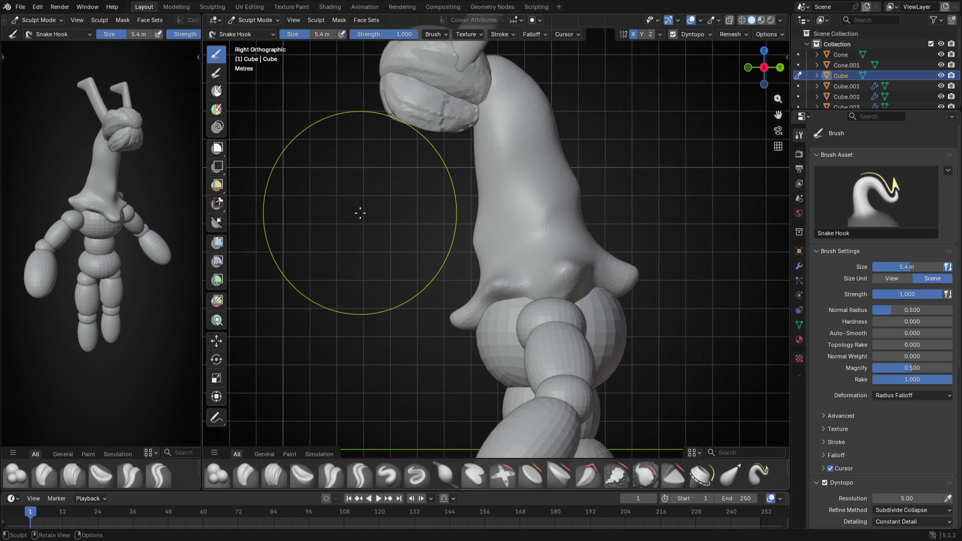
key(f)
click(503, 203)
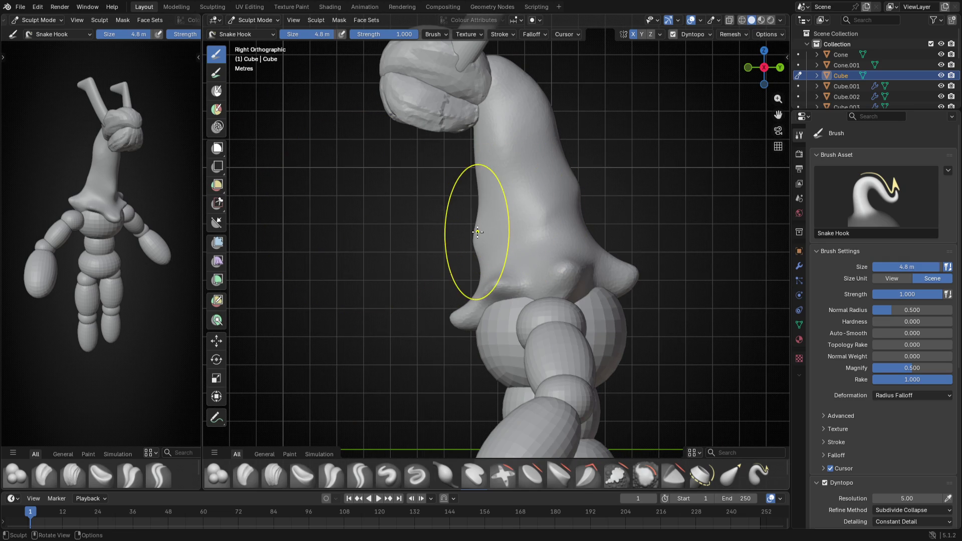
drag(470, 230, 481, 225)
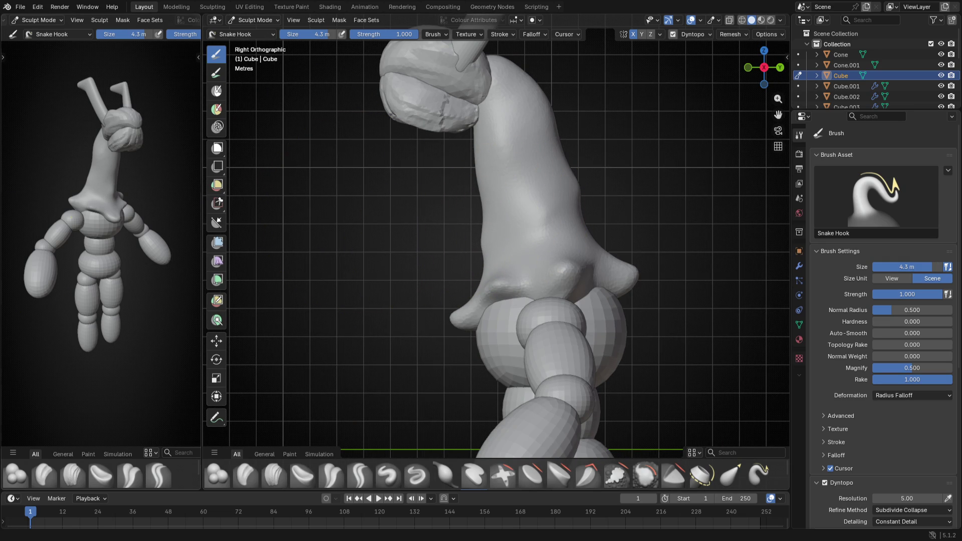
Check the neck from the front and switch to the Clay brush
middle_drag(350, 311, 518, 321)
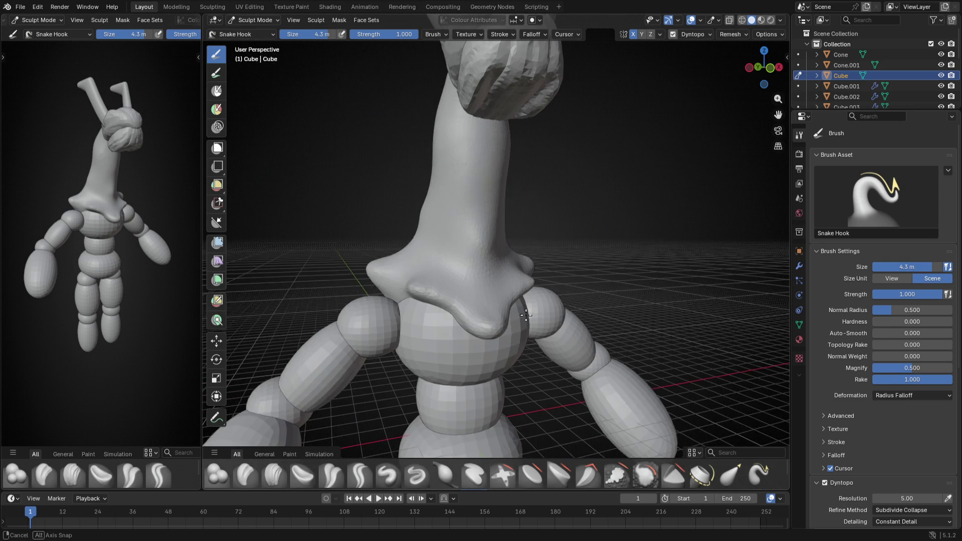
key(KP_1)
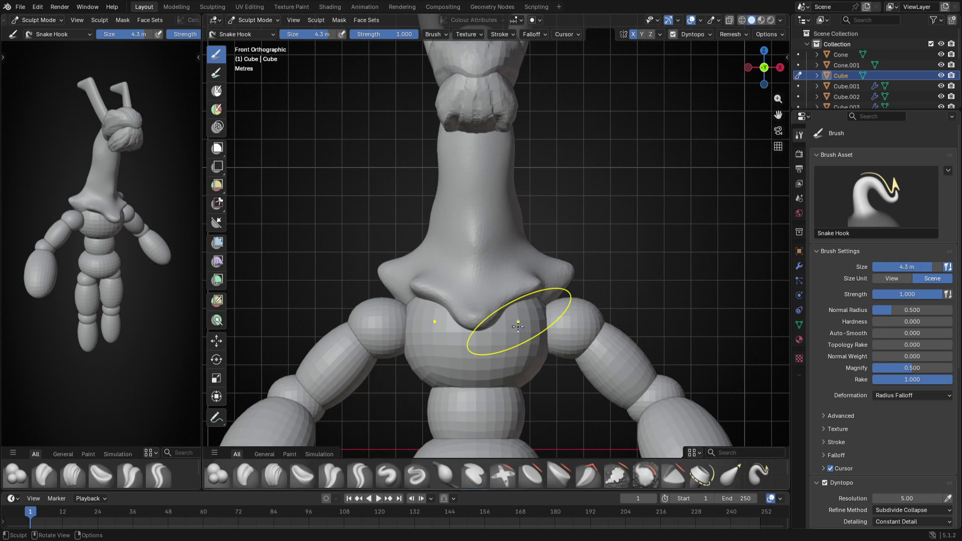
click(242, 473)
mouse_move(402, 230)
middle_down()
mouse_move(453, 300)
mouse_move(494, 265)
mouse_move(483, 260)
middle_up()
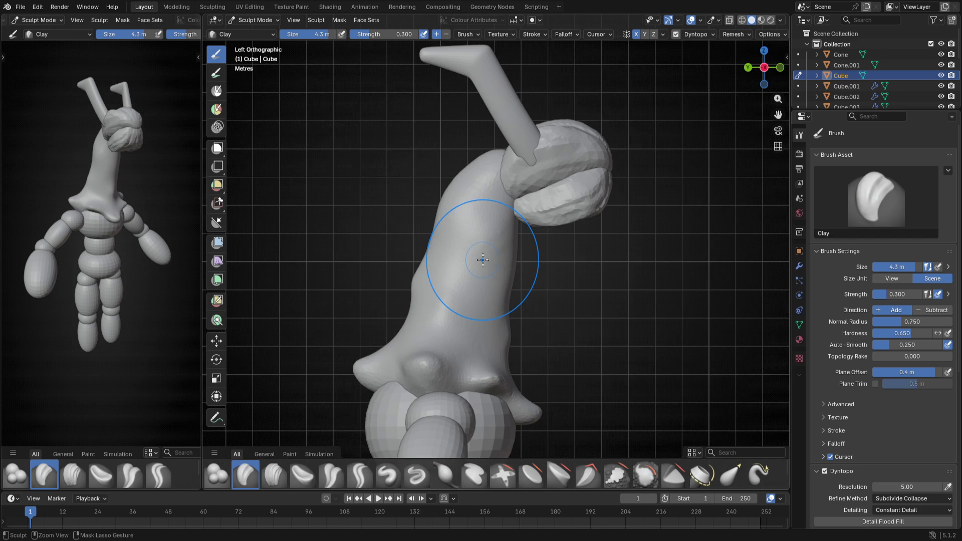
Add clay along the neck to smooth it and shrink the brush to 3.3 m
drag(398, 239, 486, 207)
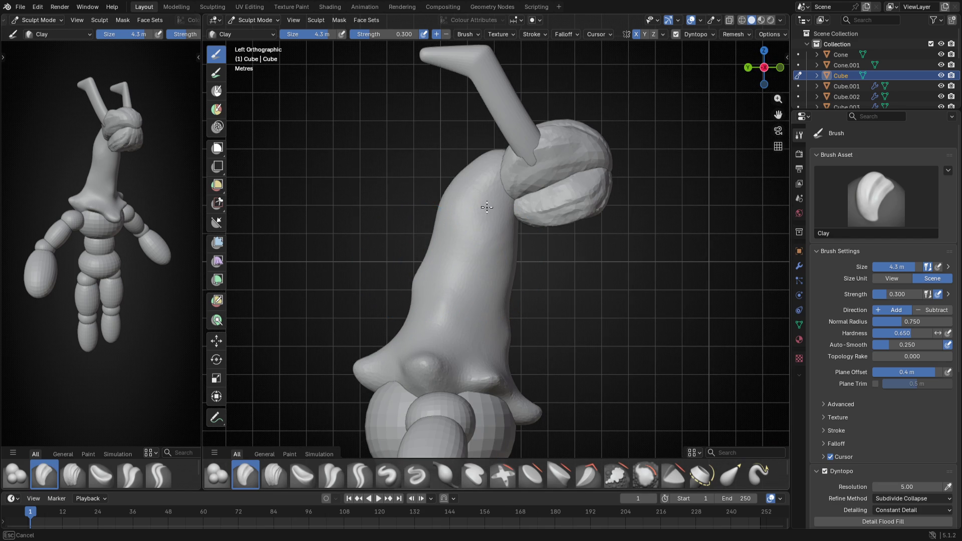
key(f)
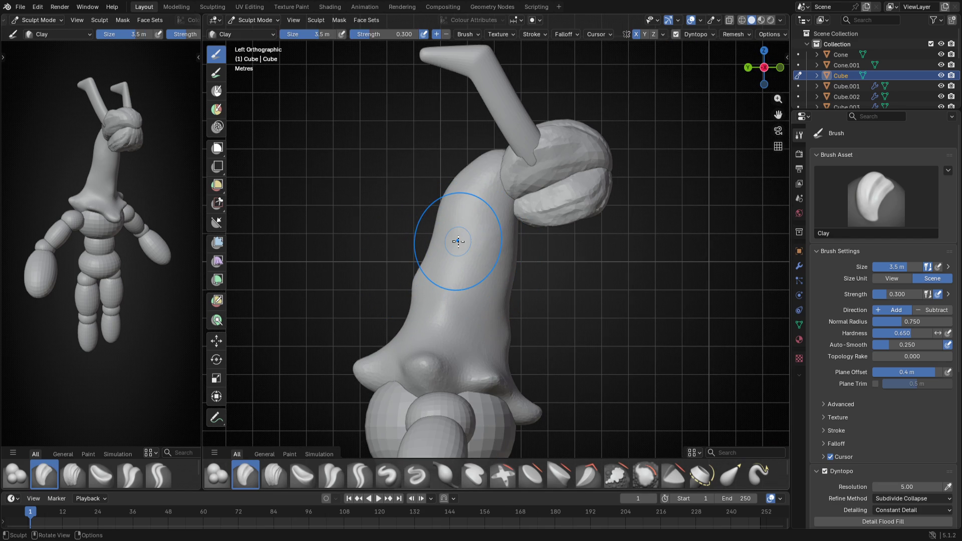
click(455, 242)
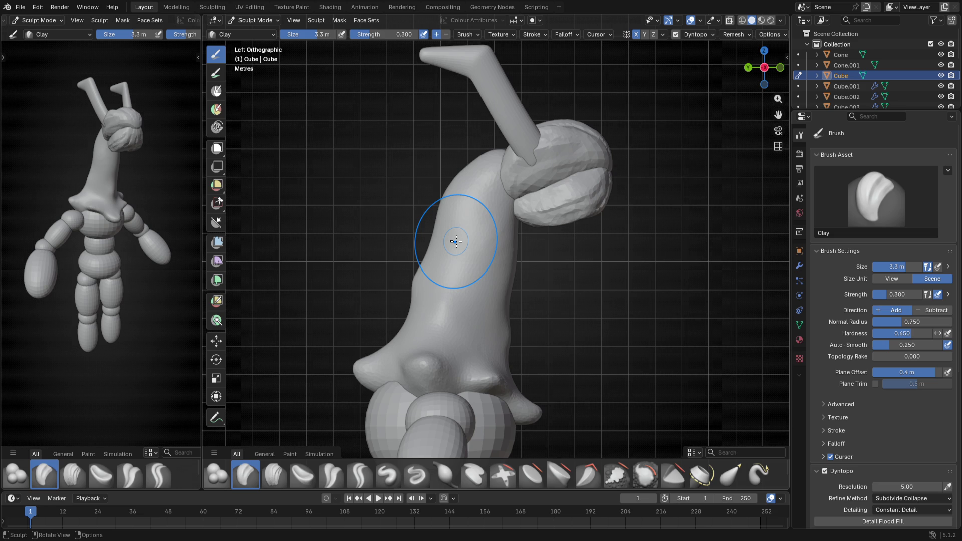
middle_drag(456, 241, 510, 243)
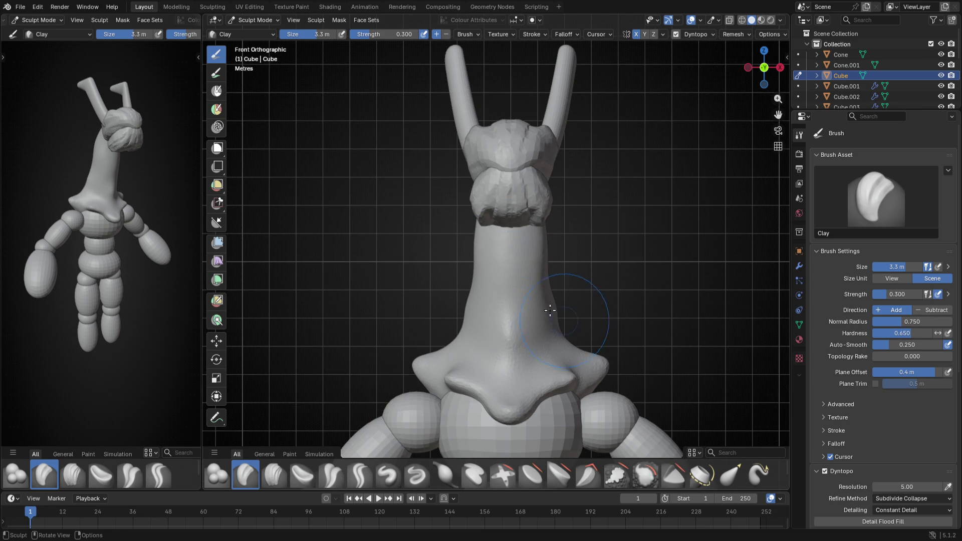
scroll(477, 248, up, 2)
scroll(449, 227, up, 3)
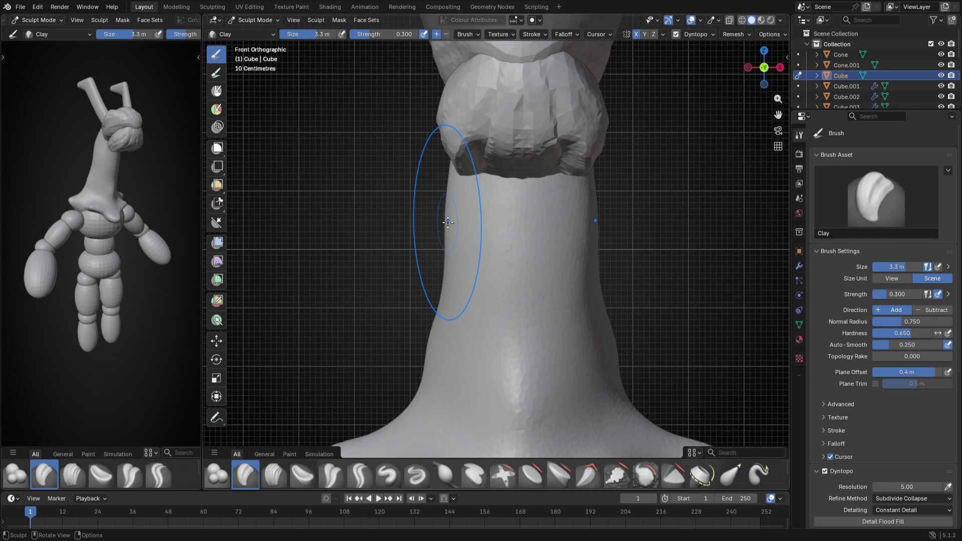
Switch to Snake Hook at 4 m and nudge the neck's left edge into a slimmer curve
key(k)
key(f)
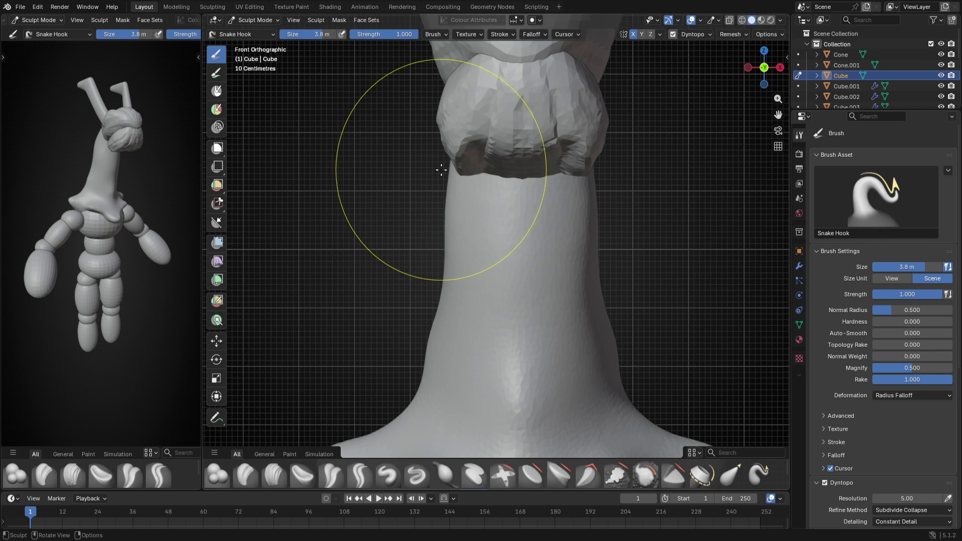
click(448, 170)
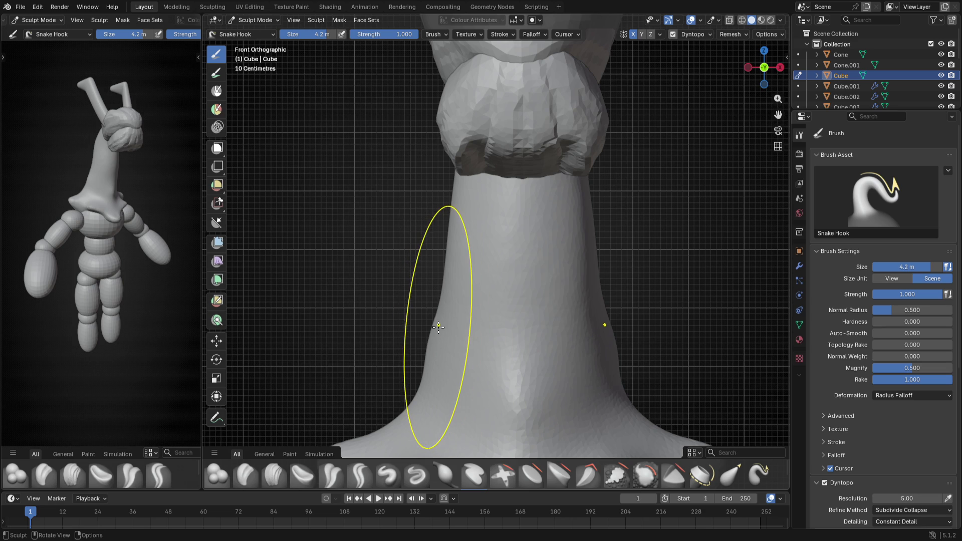
key(f)
click(440, 325)
drag(440, 325, 454, 365)
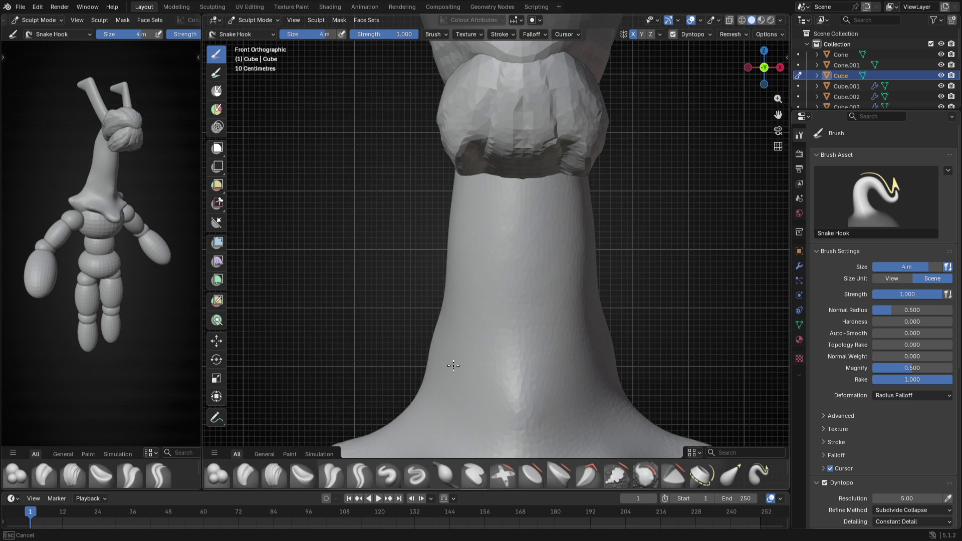
scroll(451, 272, down, 5)
middle_drag(599, 291, 466, 267)
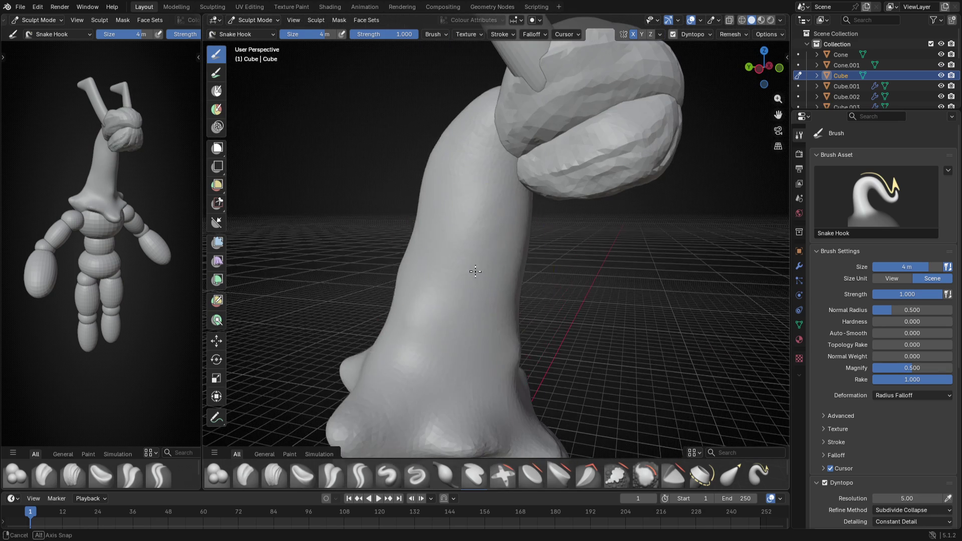
From the left side view sweep the neck's profile into one smooth bend up to the cap
key(ctrl+KP_3)
mouse_move(388, 273)
mouse_down()
mouse_move(405, 229)
mouse_move(380, 239)
mouse_move(425, 191)
mouse_up()
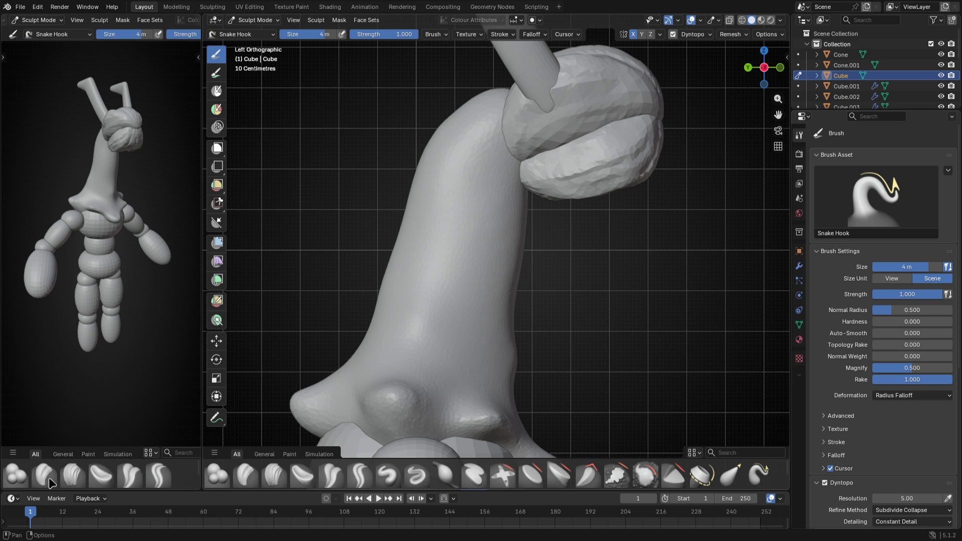
Show all available brushes in the asset shelf before switching away to the video
click(33, 454)
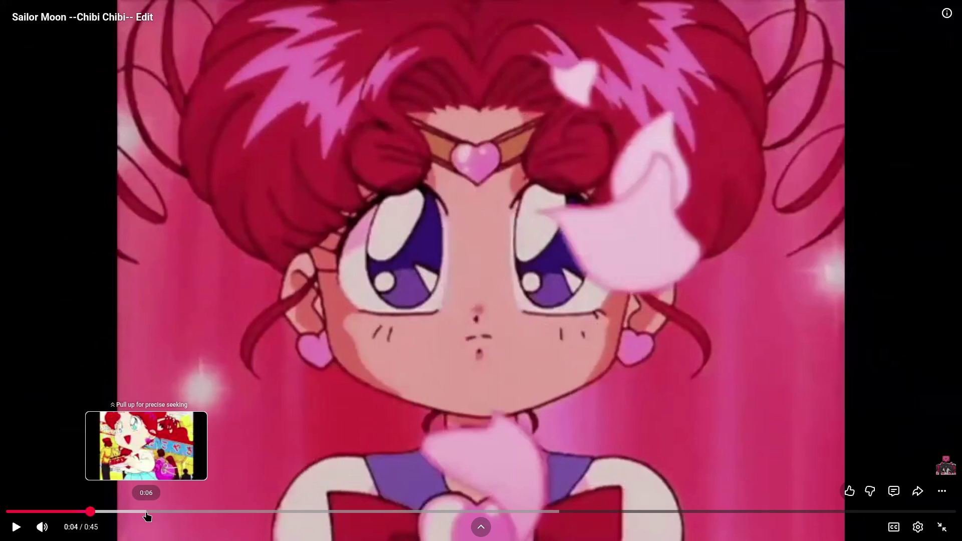
Skim the clip forward along the seek bar from 0:04 through 0:06, 0:08, 0:09 to 0:12
click(146, 513)
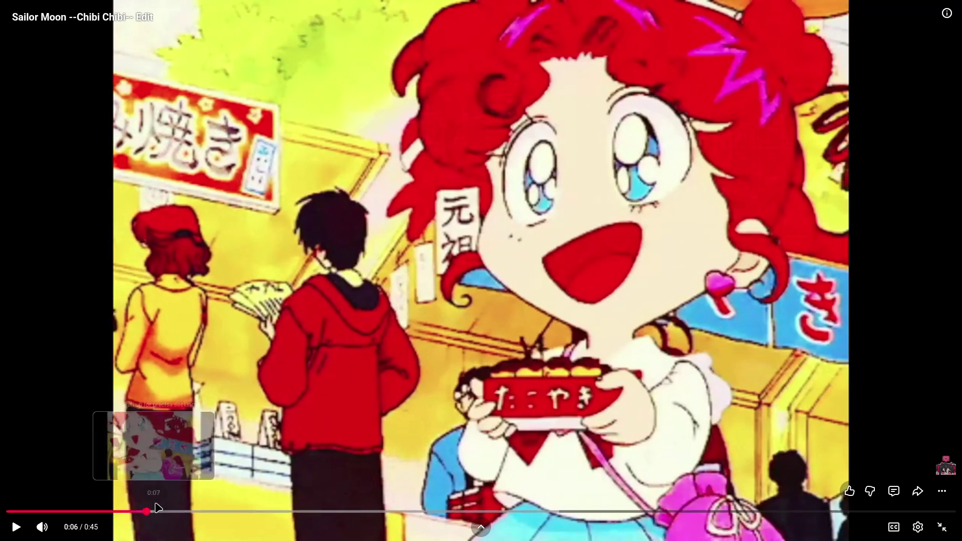
click(174, 513)
click(210, 512)
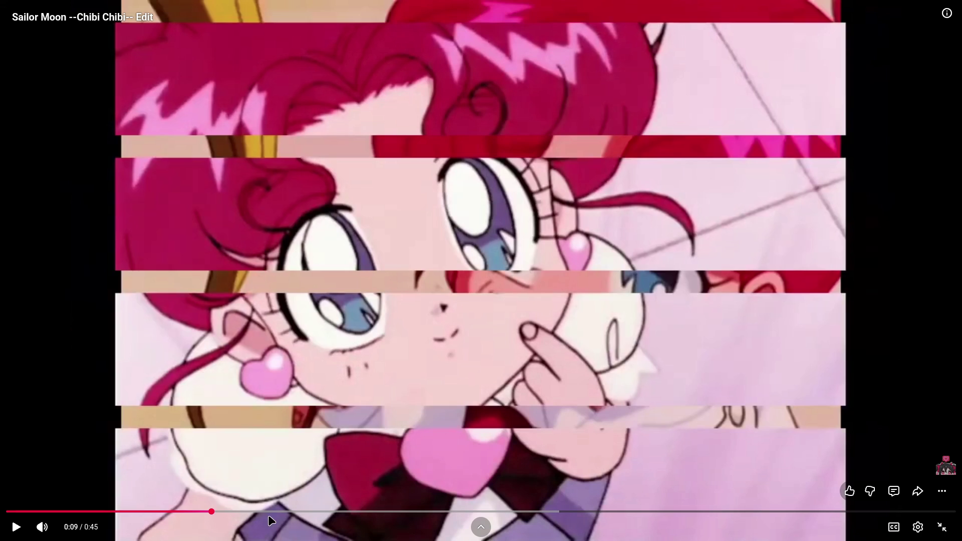
click(255, 513)
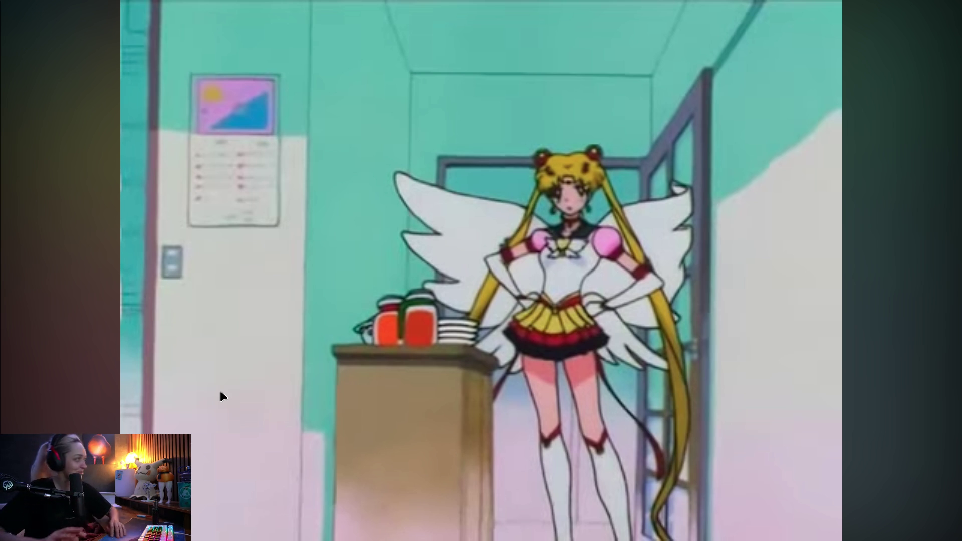
Resume the clip, skip to a later scene, pause it, then jump further ahead again
click(334, 335)
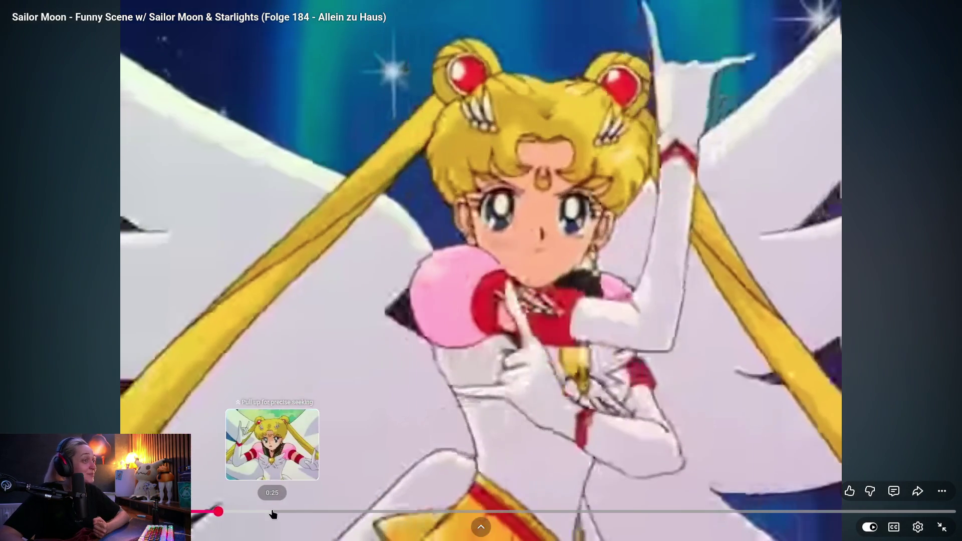
click(272, 511)
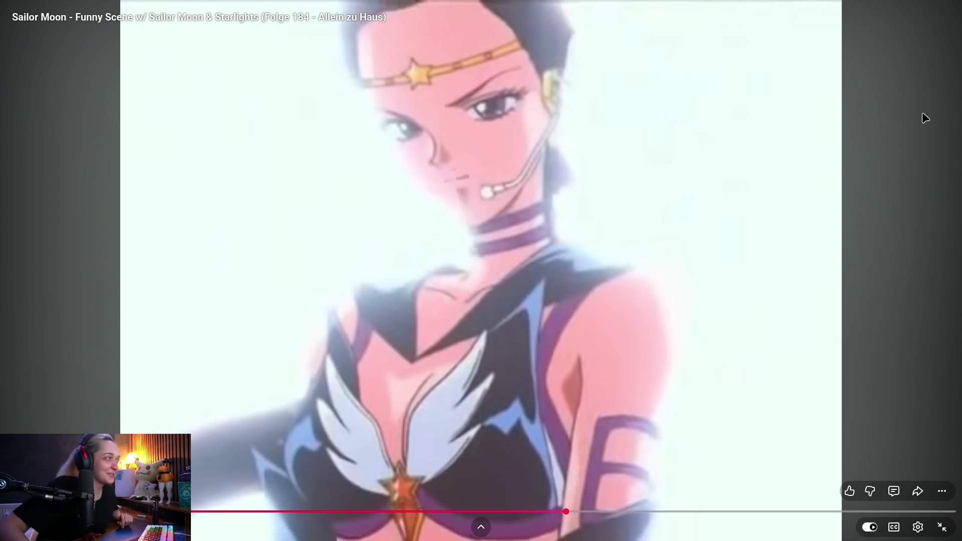
click(829, 276)
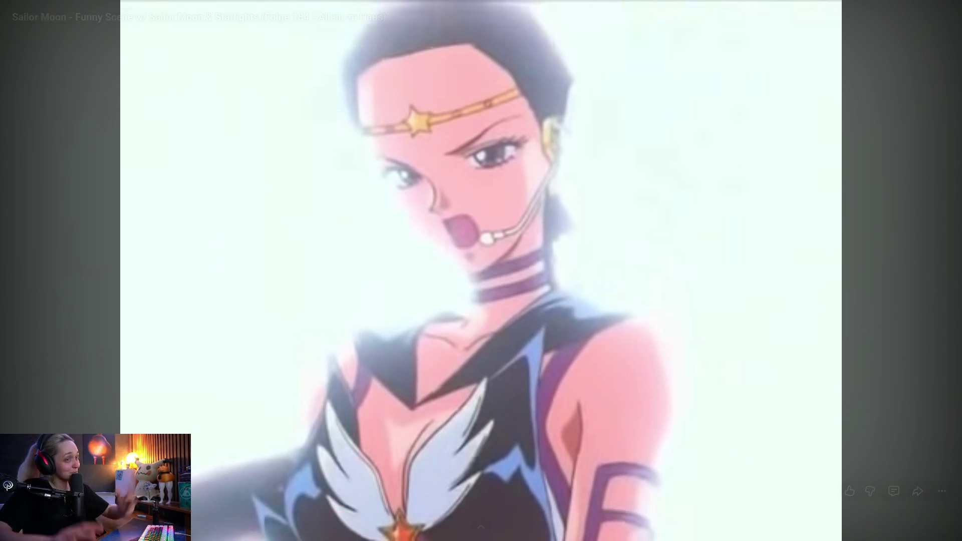
click(743, 511)
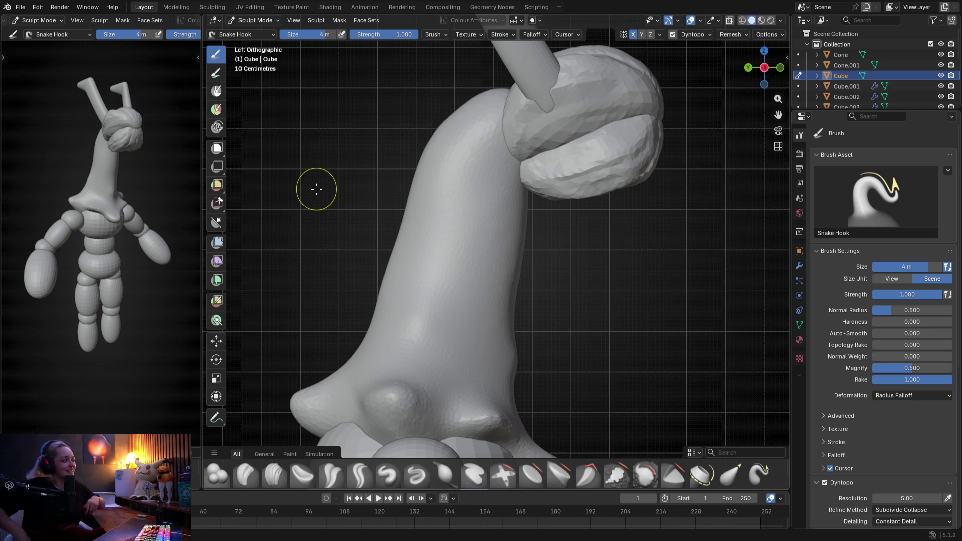
scroll(153, 171, up, 2)
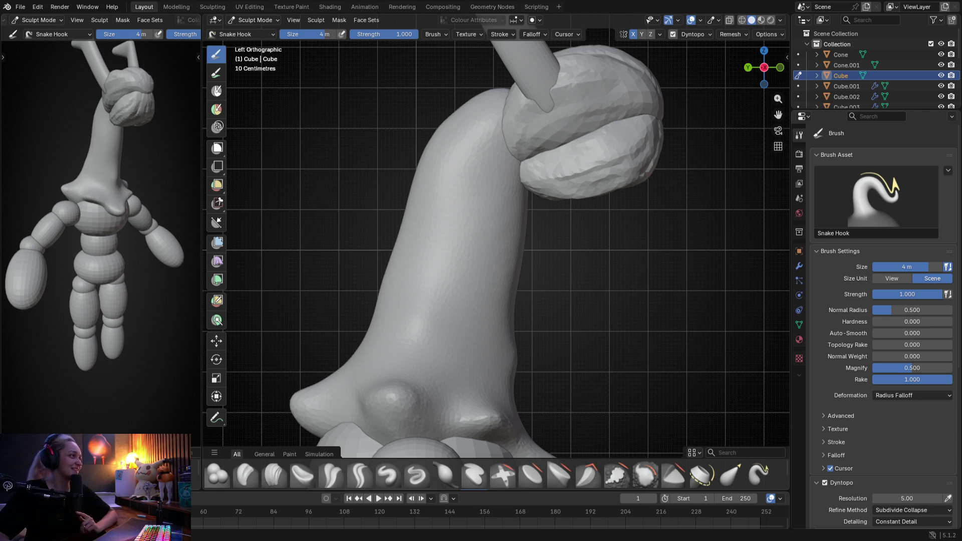